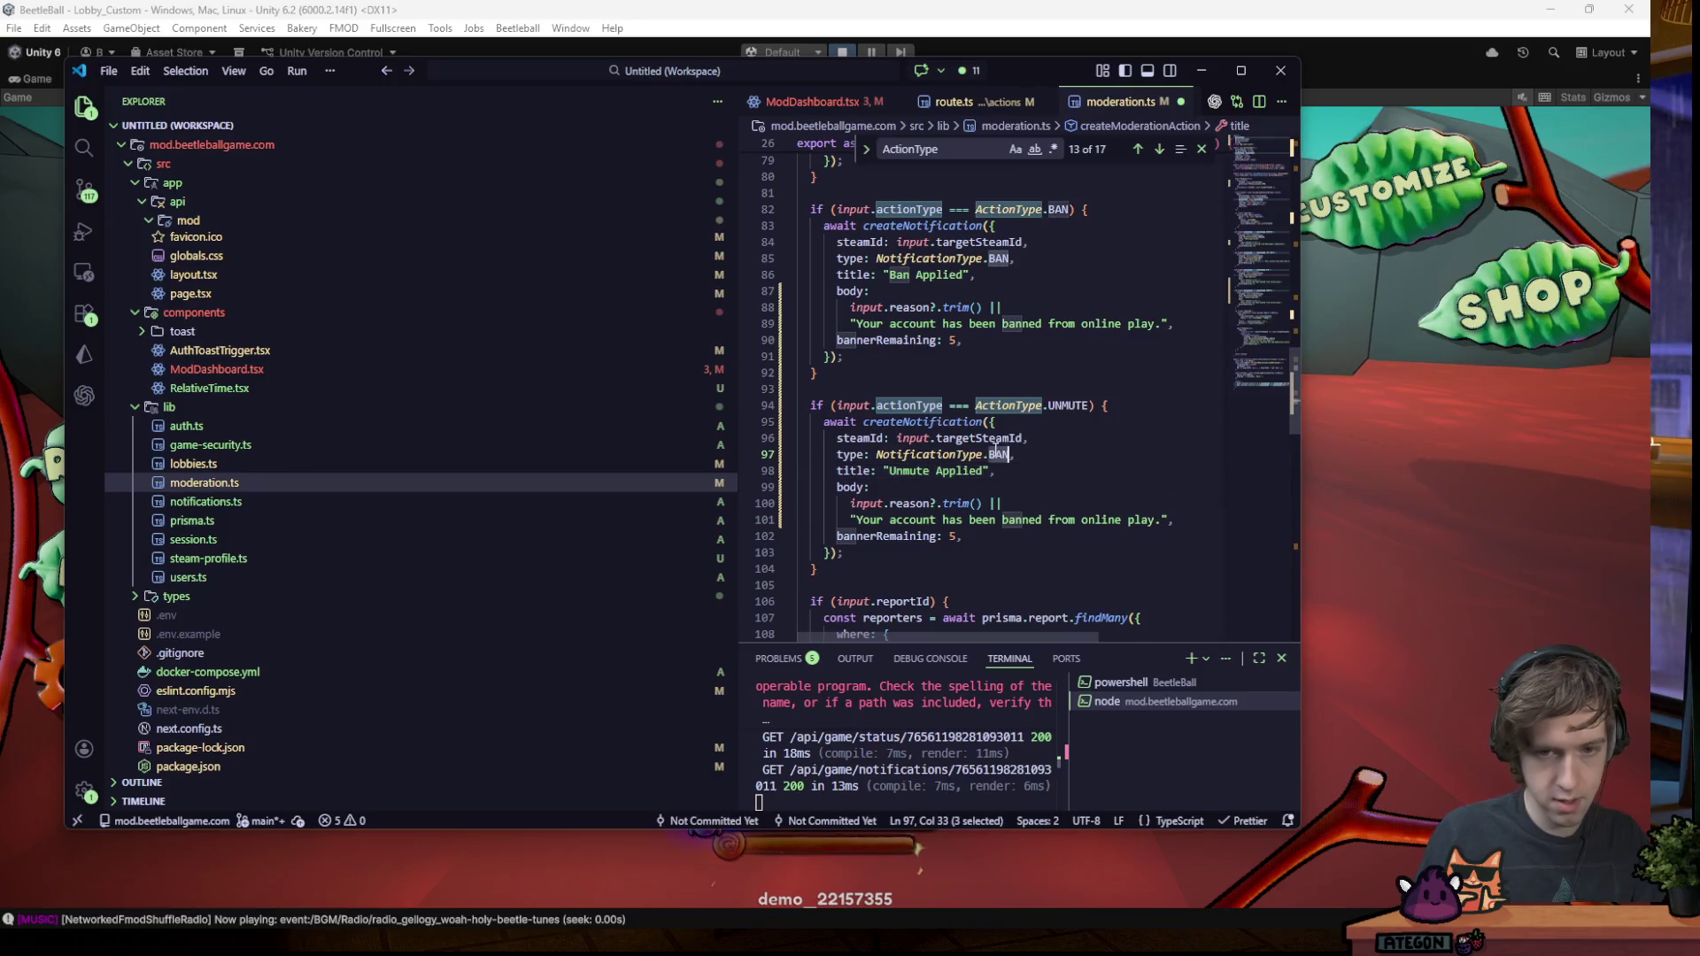
# - Set the UNMUTE branch to NotificationType.UNMUTE, titled 'Chat Unmute Applied' with an account-unmuted message, and save
pyautogui.write('UNMUTE')
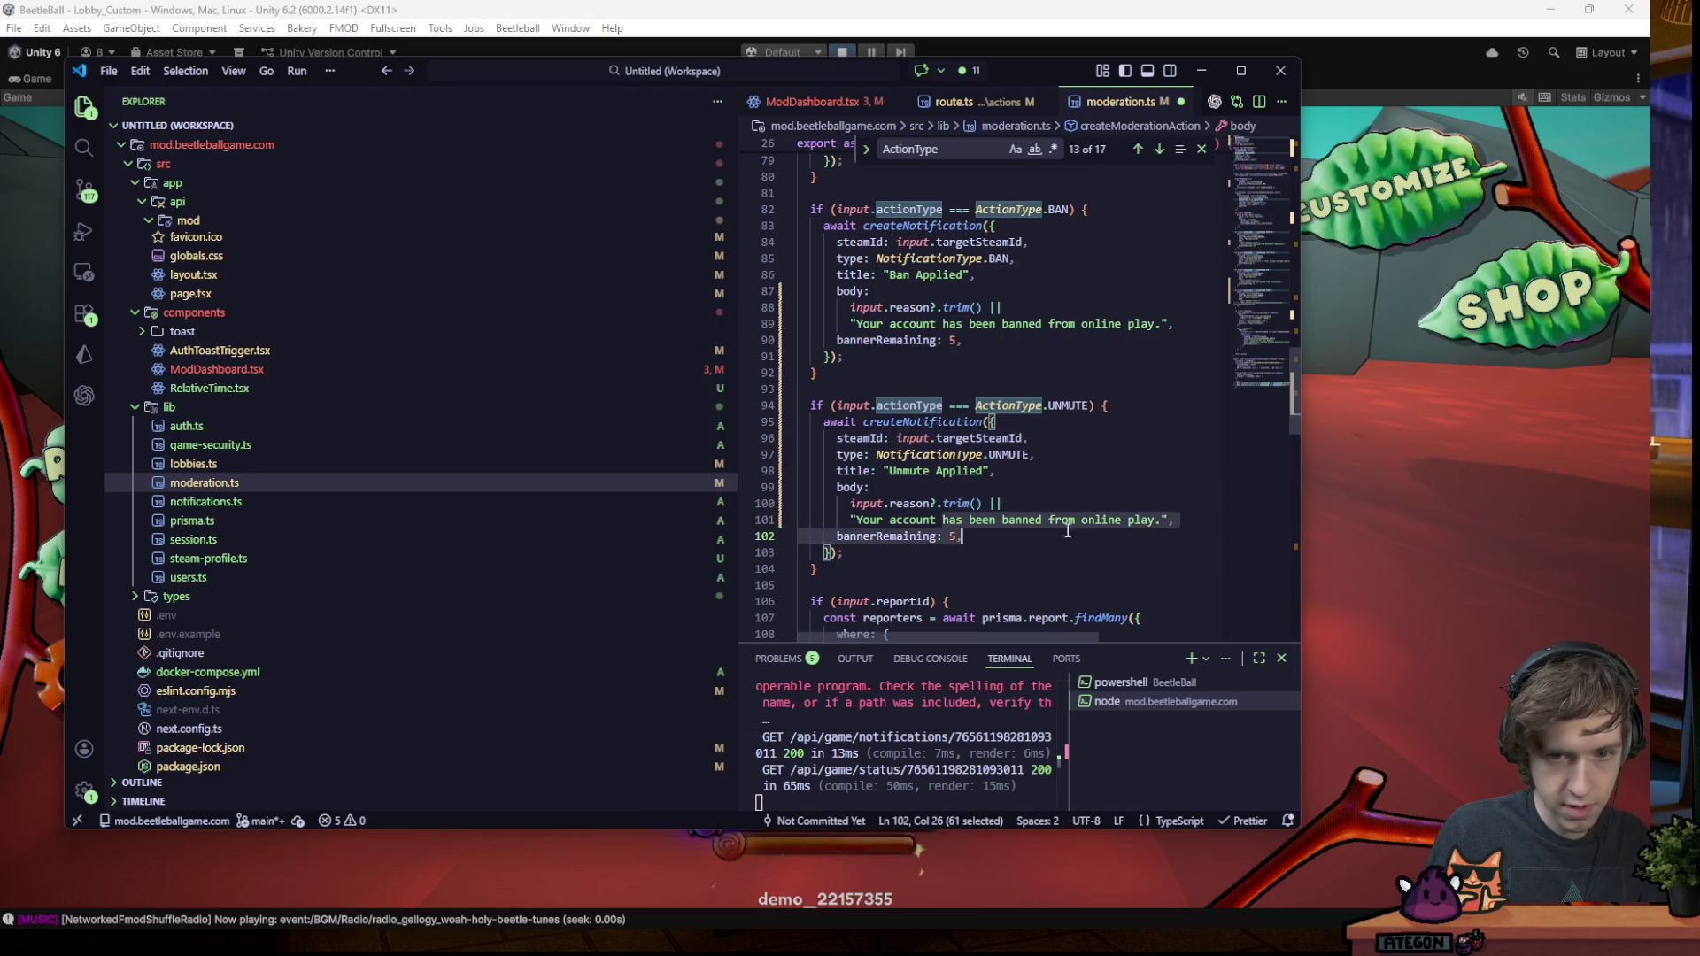
pyautogui.scroll(7, 1122, 479)
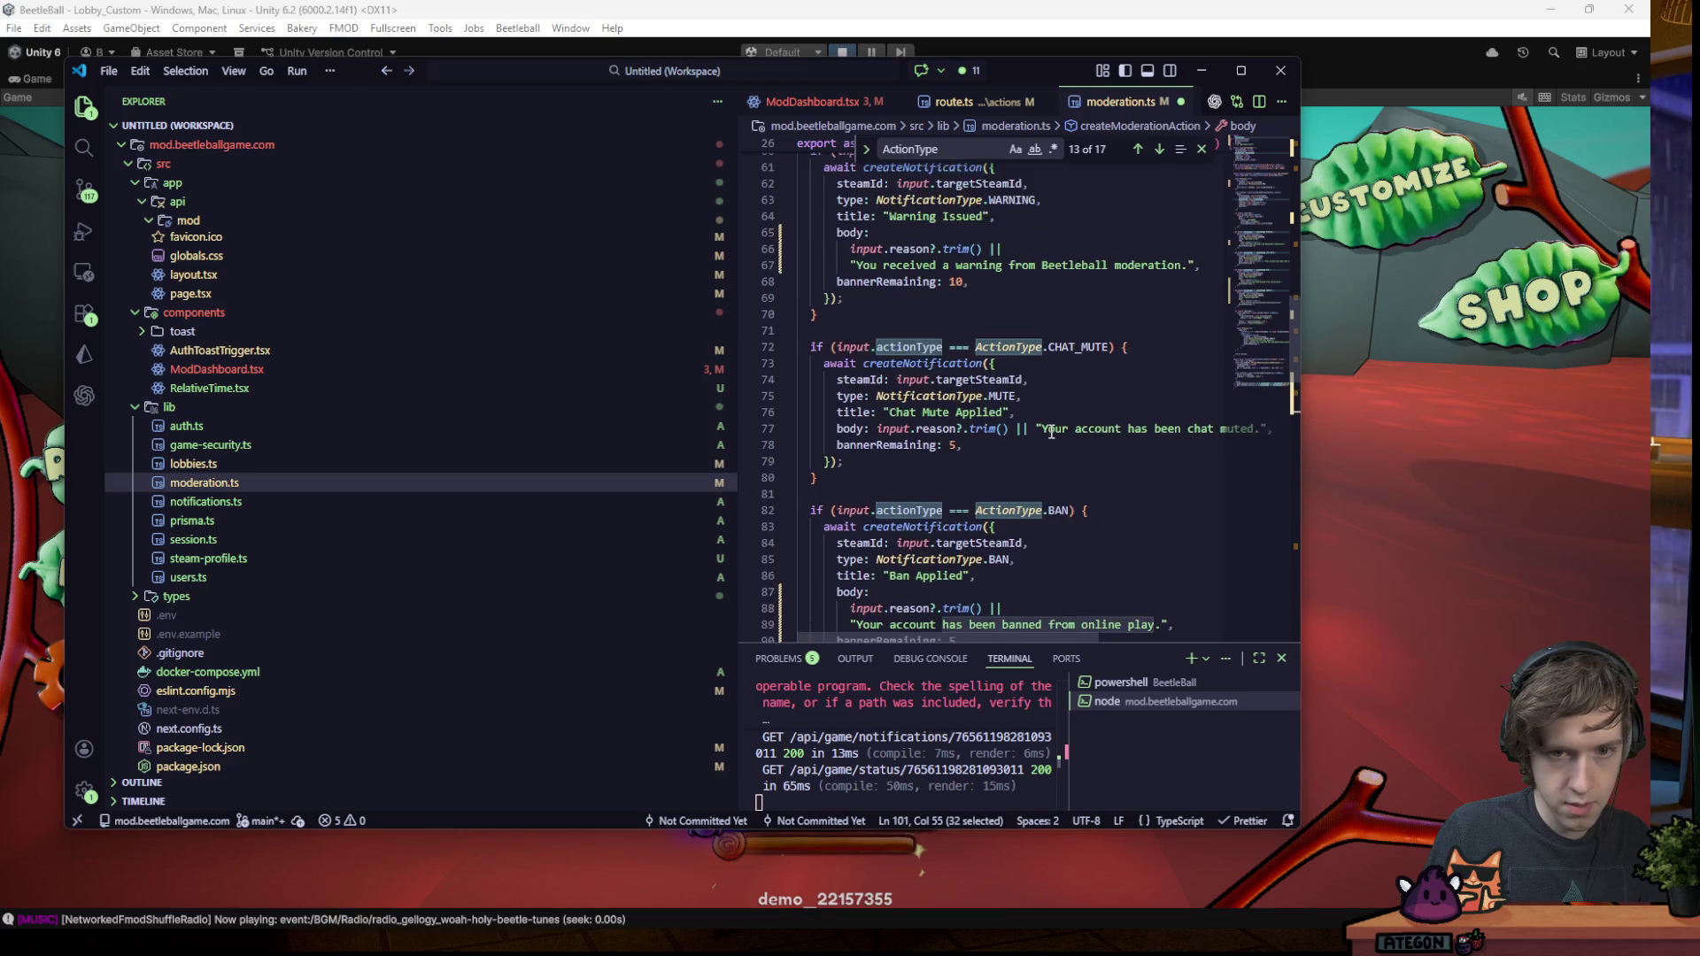
pyautogui.scroll(-6, 1051, 431)
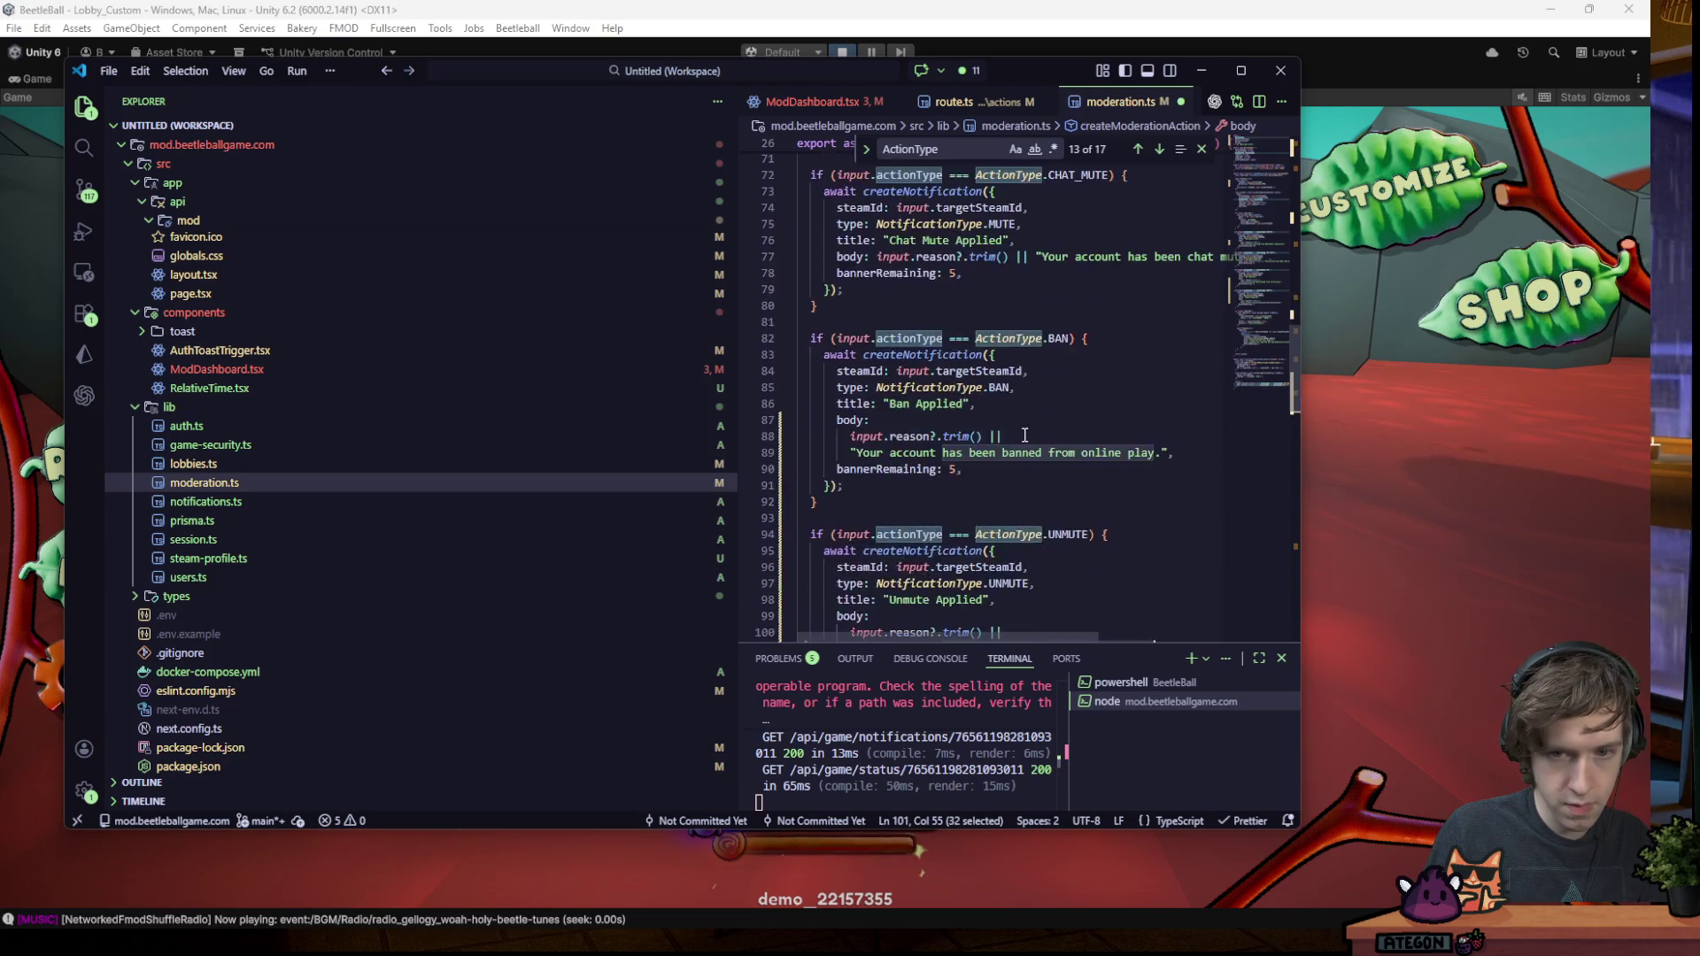
pyautogui.write('has been unmuted fr",')
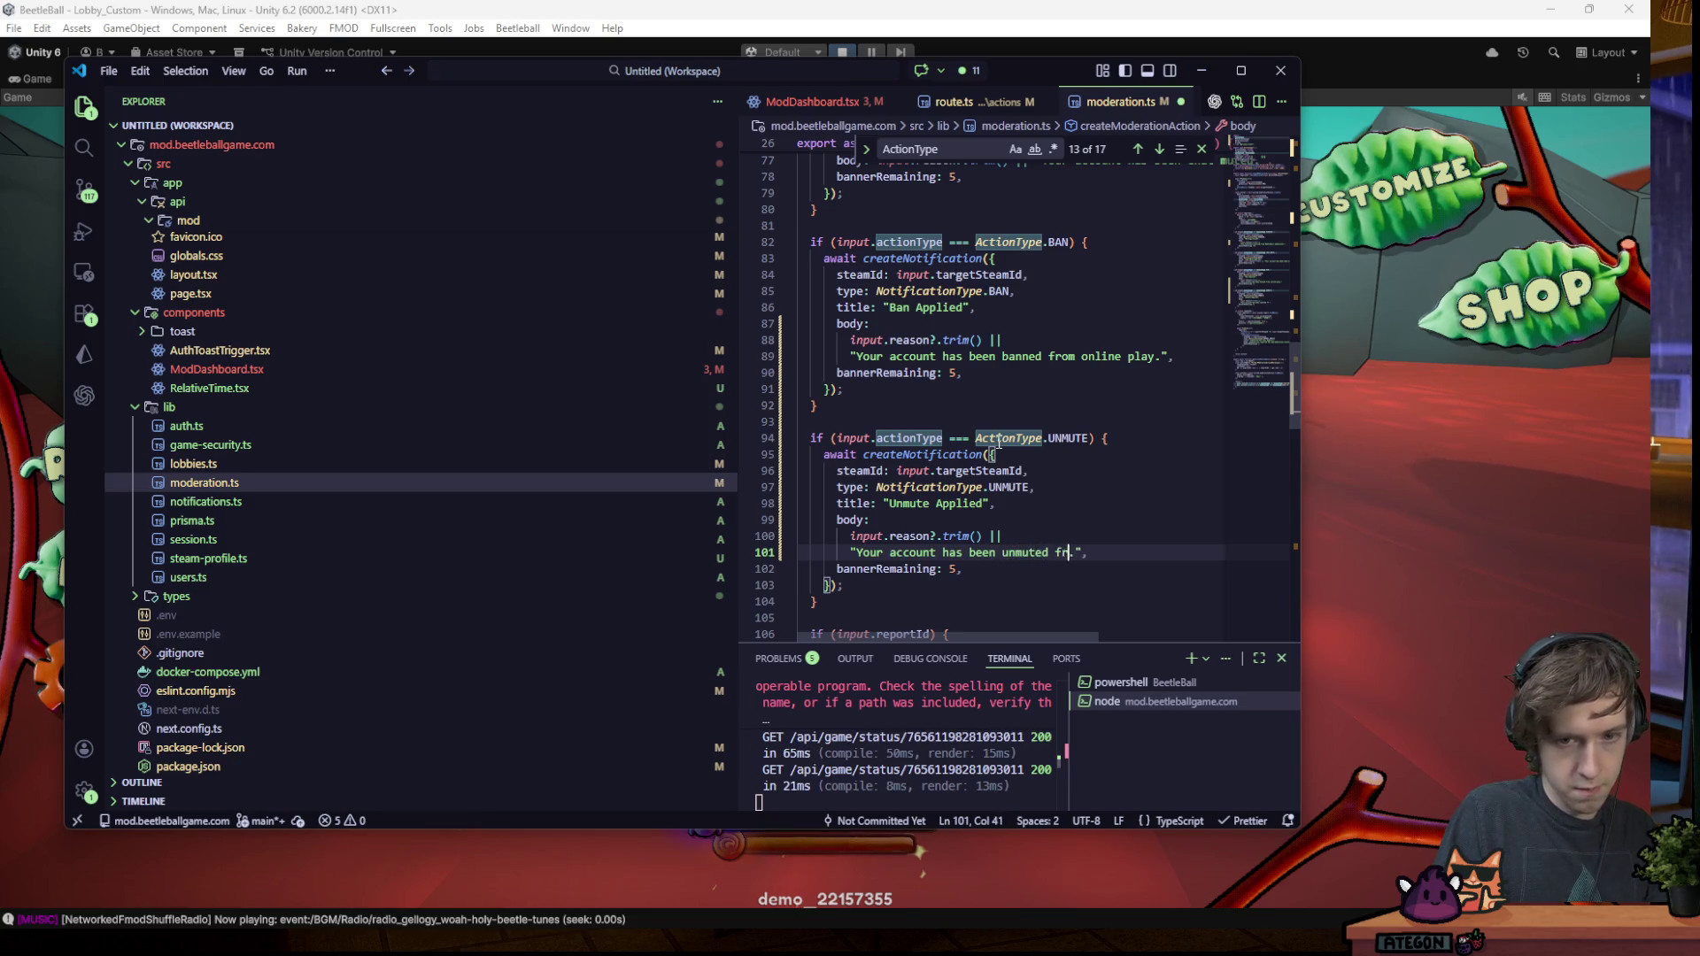
pyautogui.hotkey('ctrl', 's')
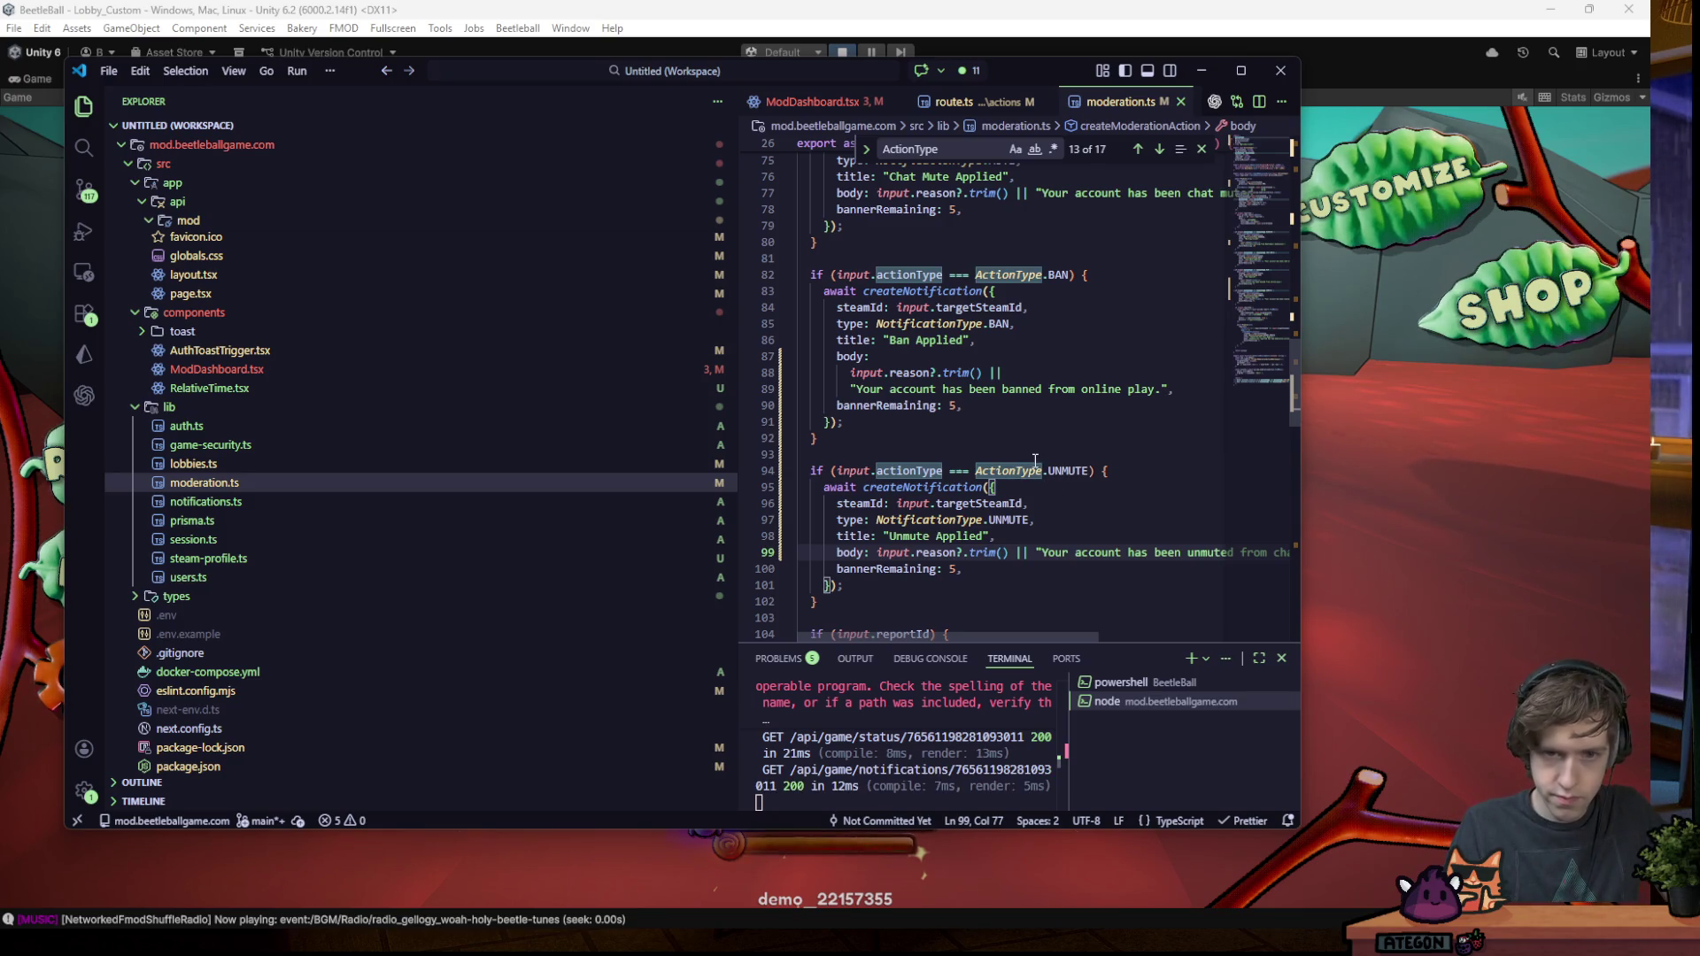
pyautogui.scroll(2, 1035, 462)
pyautogui.scroll(-3, 995, 458)
pyautogui.write('Chat')
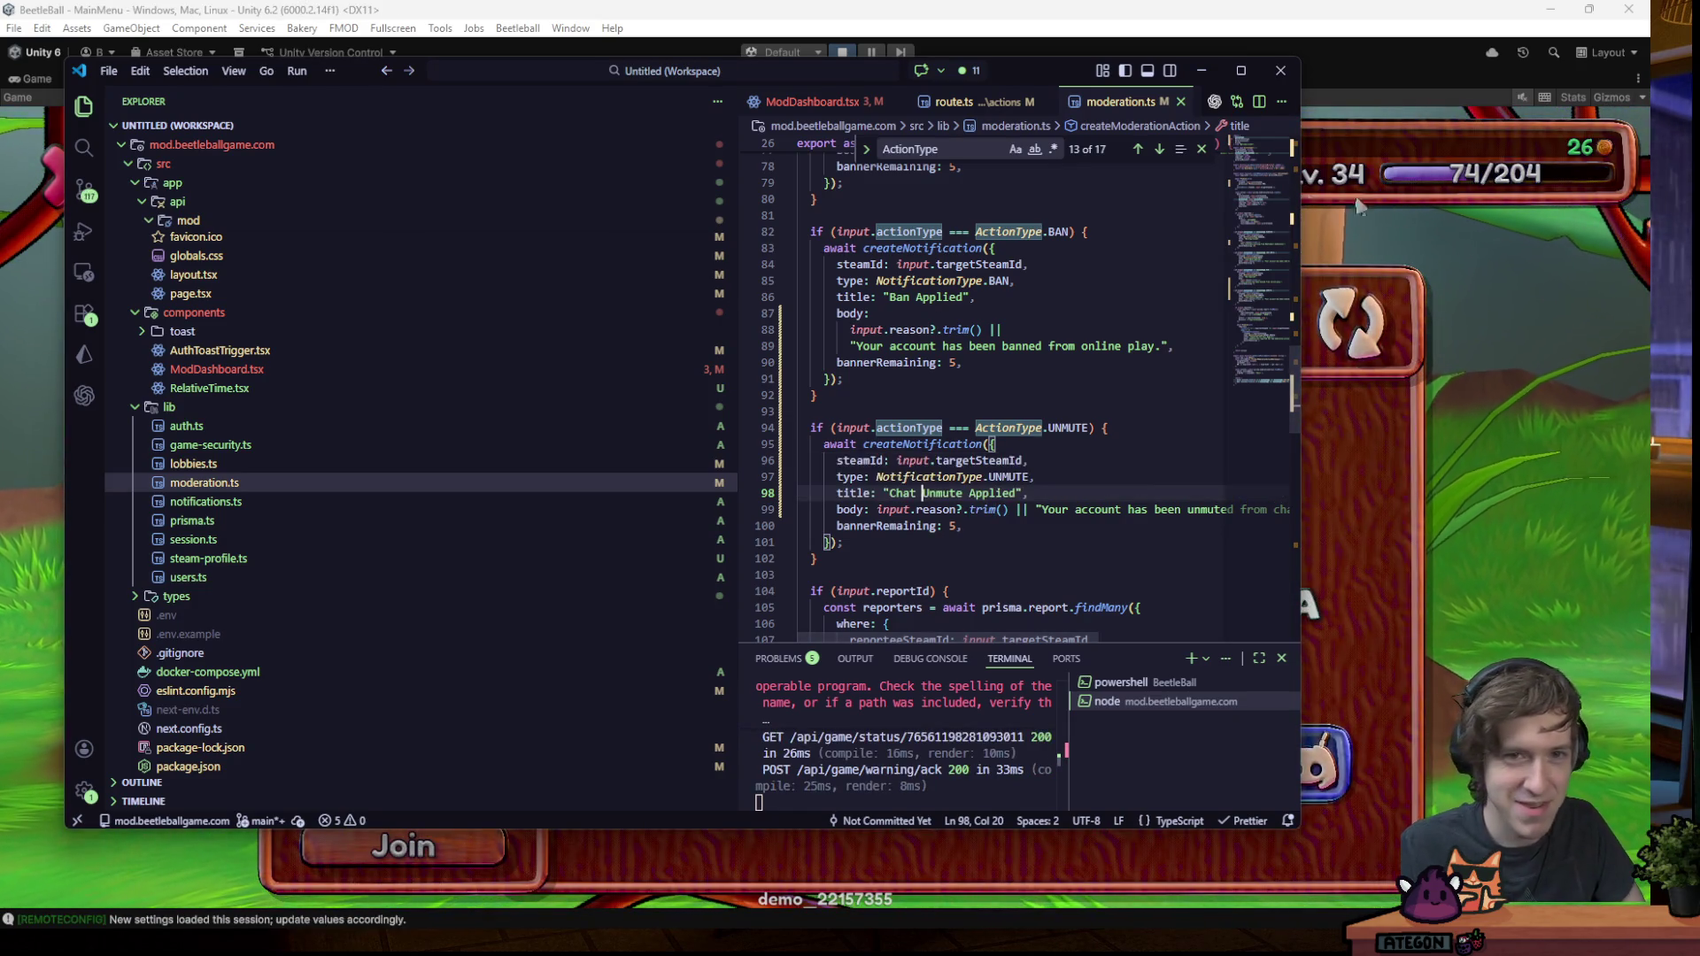
pyautogui.moveTo(1008, 75); pyautogui.dragTo(1029, 104)
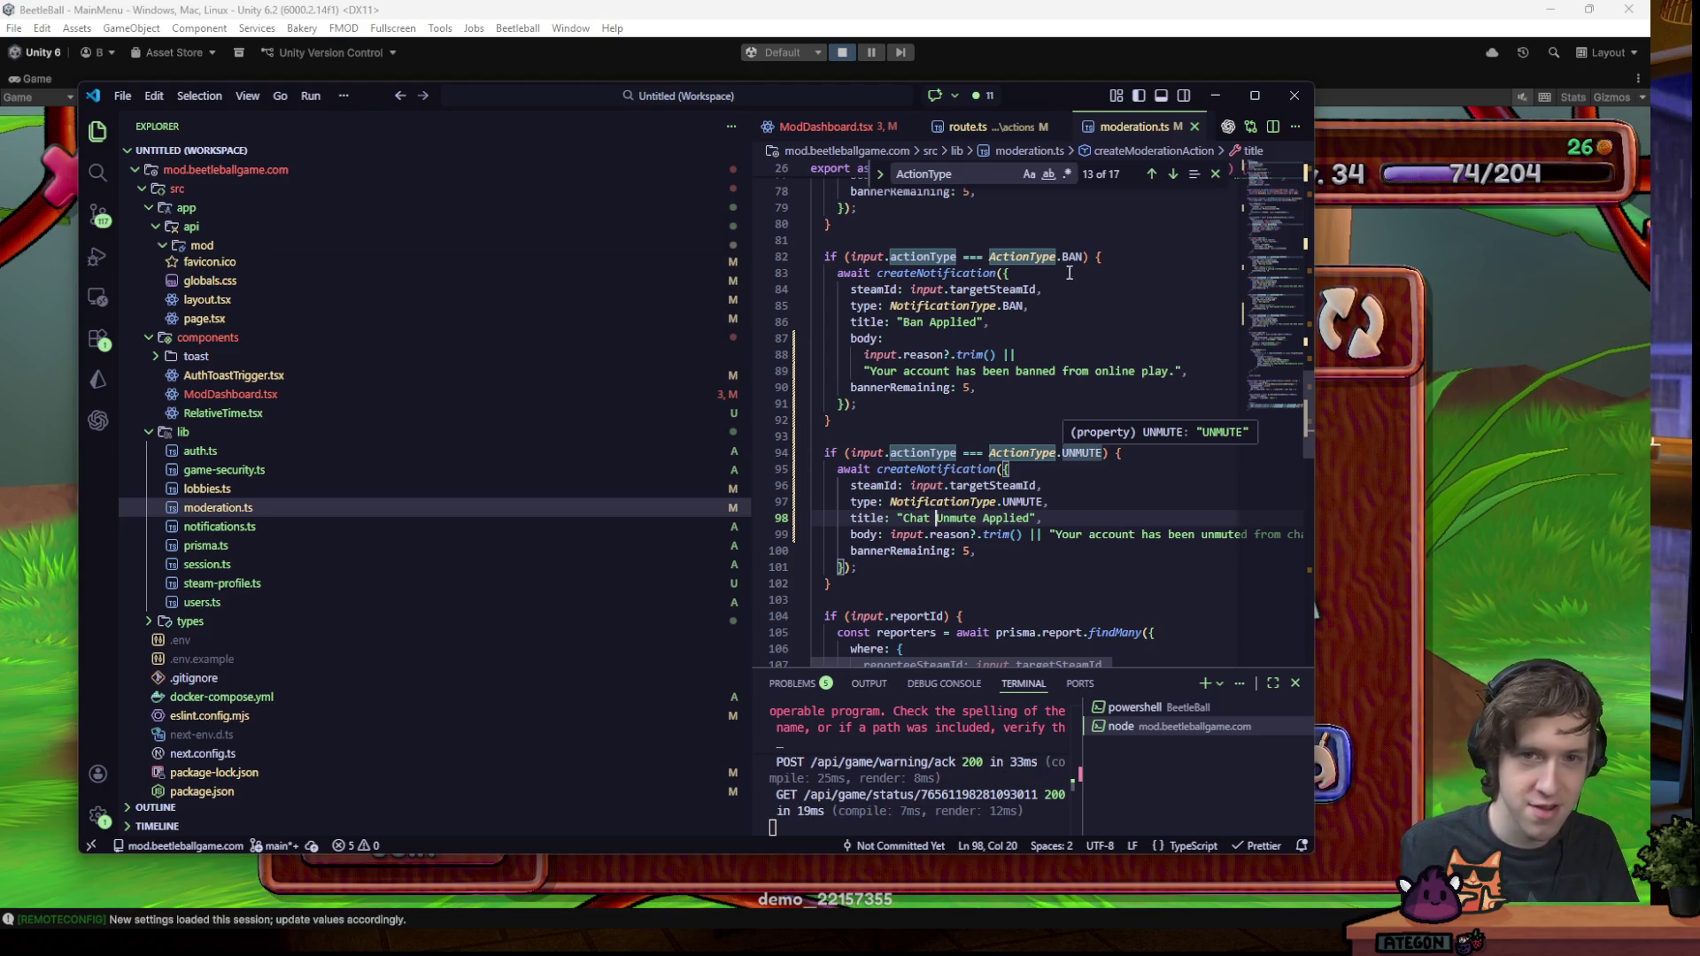
# - Create a new custom lobby and push the yellow ball toward the pyramid
pyautogui.moveTo(1030, 103)
pyautogui.mouseDown()
pyautogui.moveTo(1006, 423)
pyautogui.moveTo(1018, 0)
pyautogui.mouseUp()
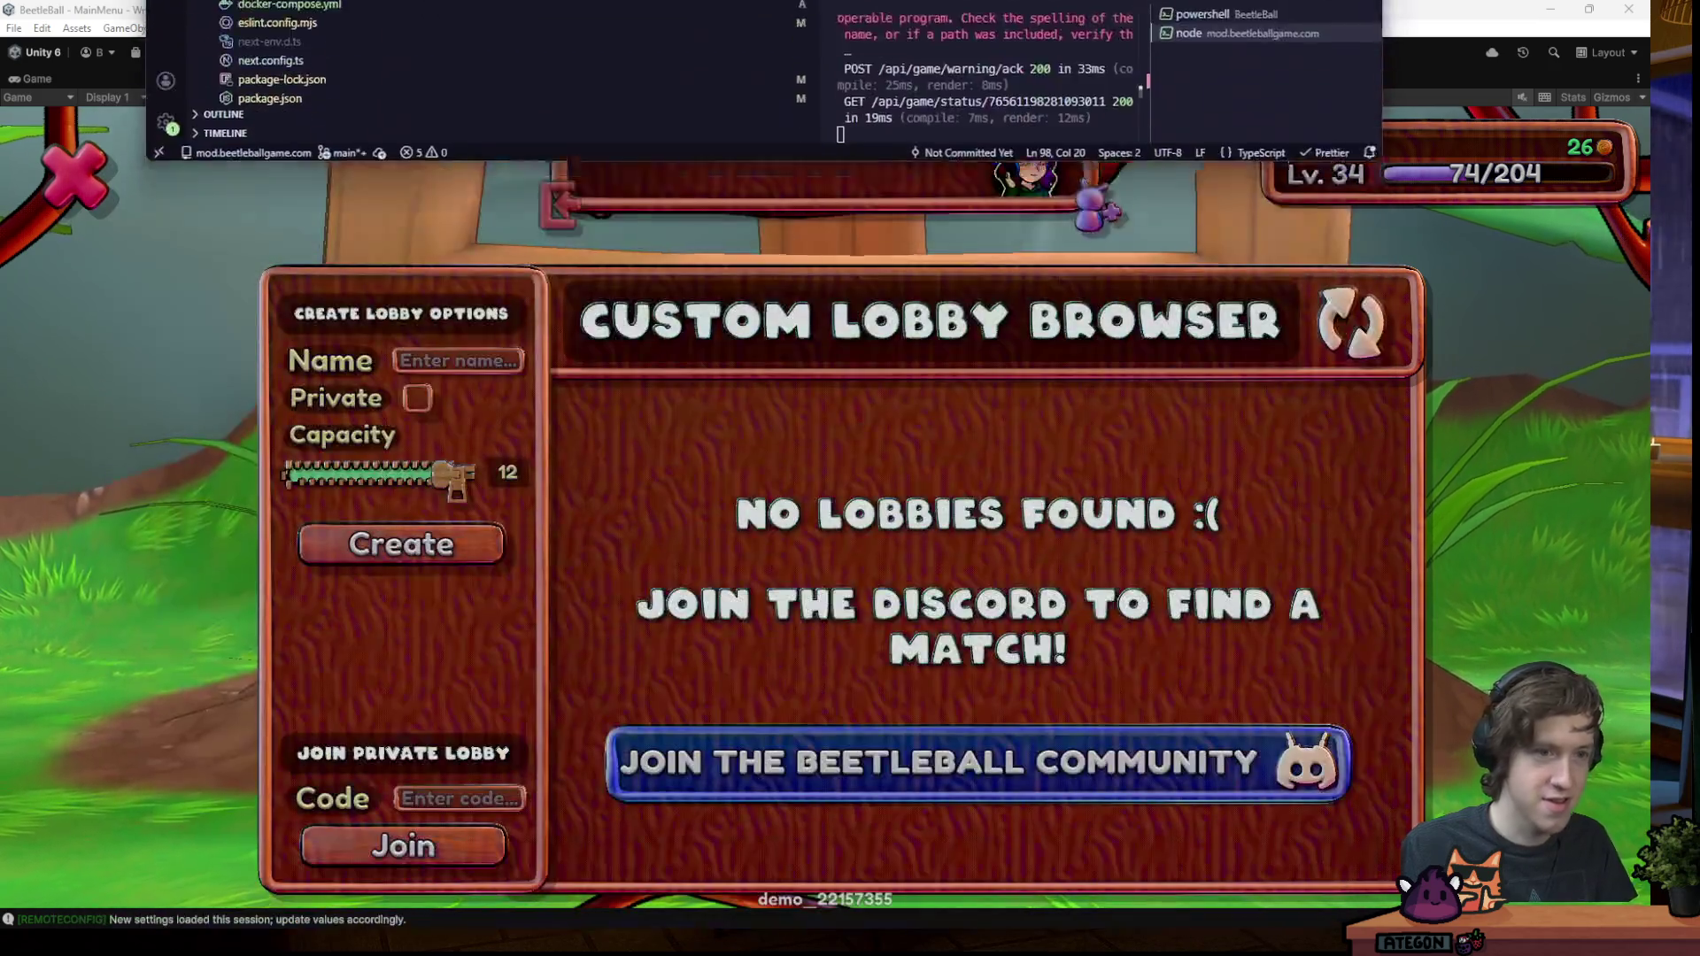
pyautogui.click(495, 546)
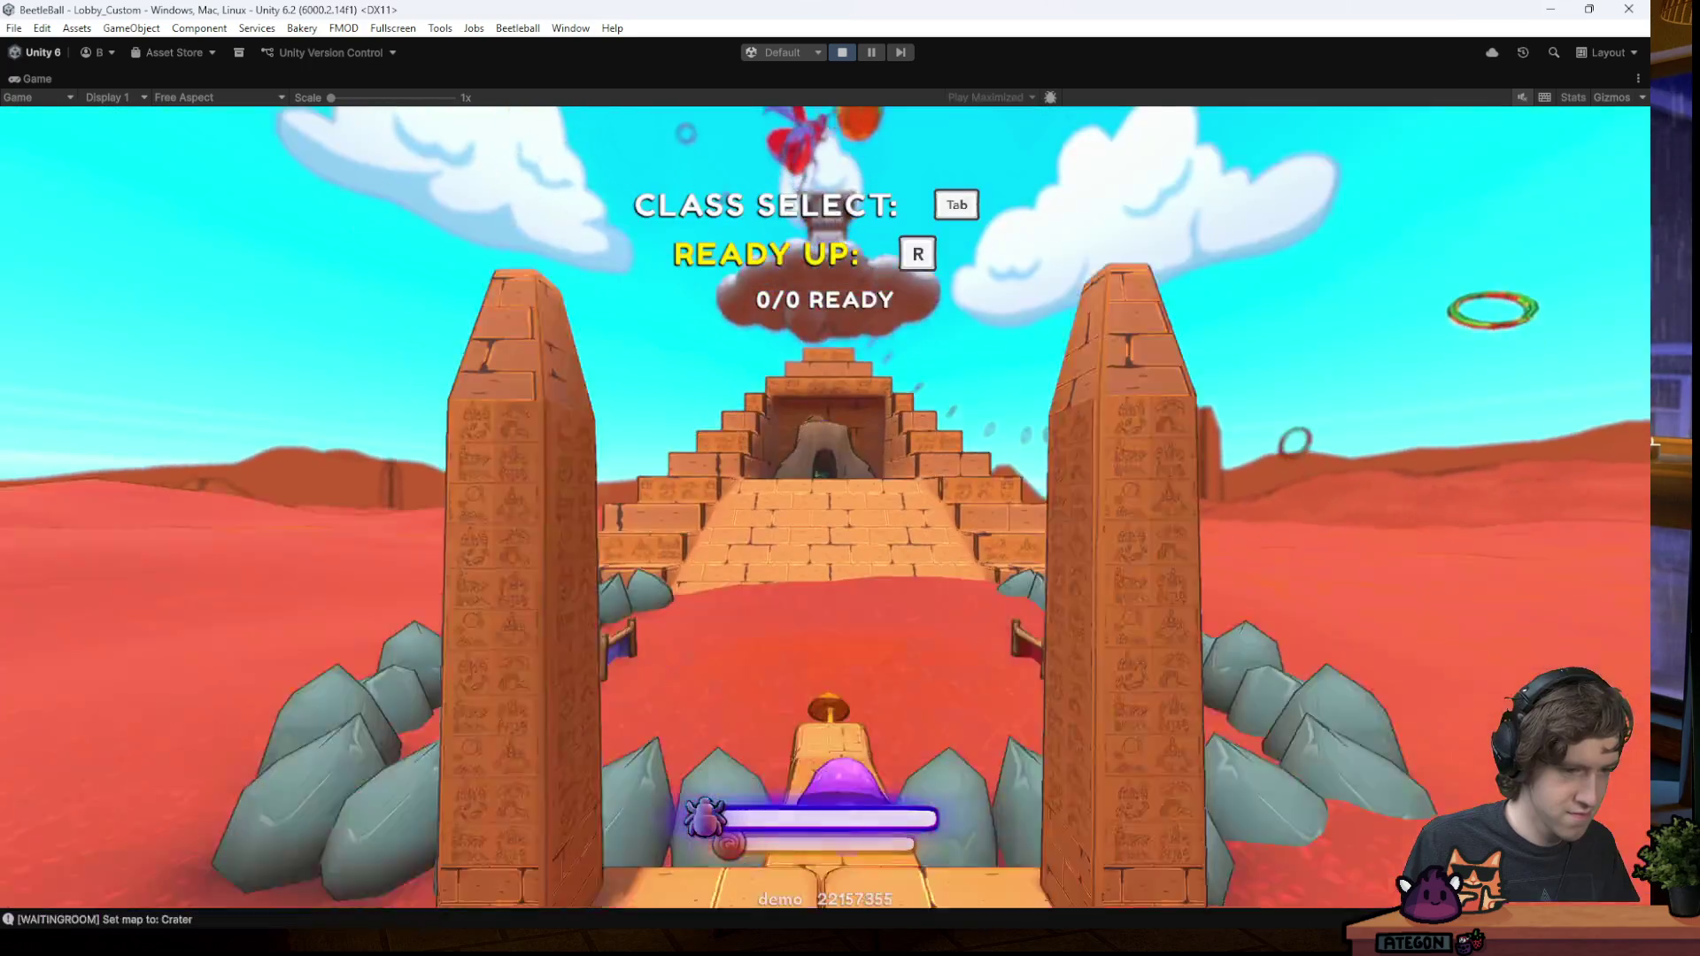
pyautogui.press('space')
pyautogui.press('w')
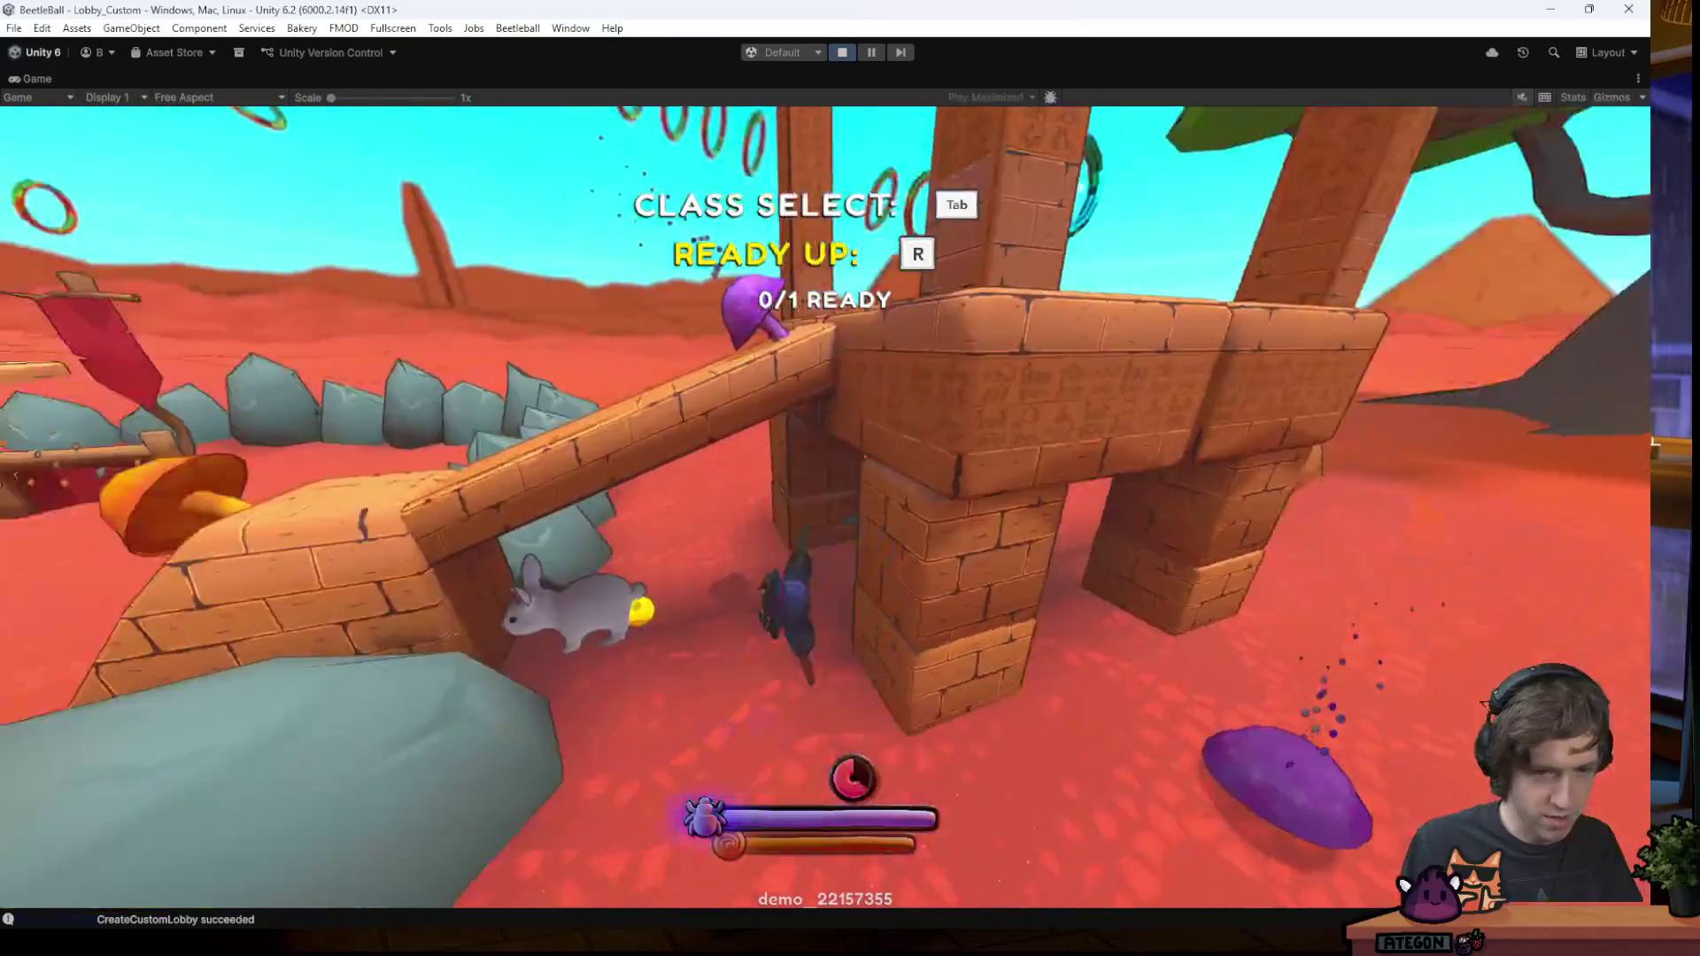
pyautogui.press('w')
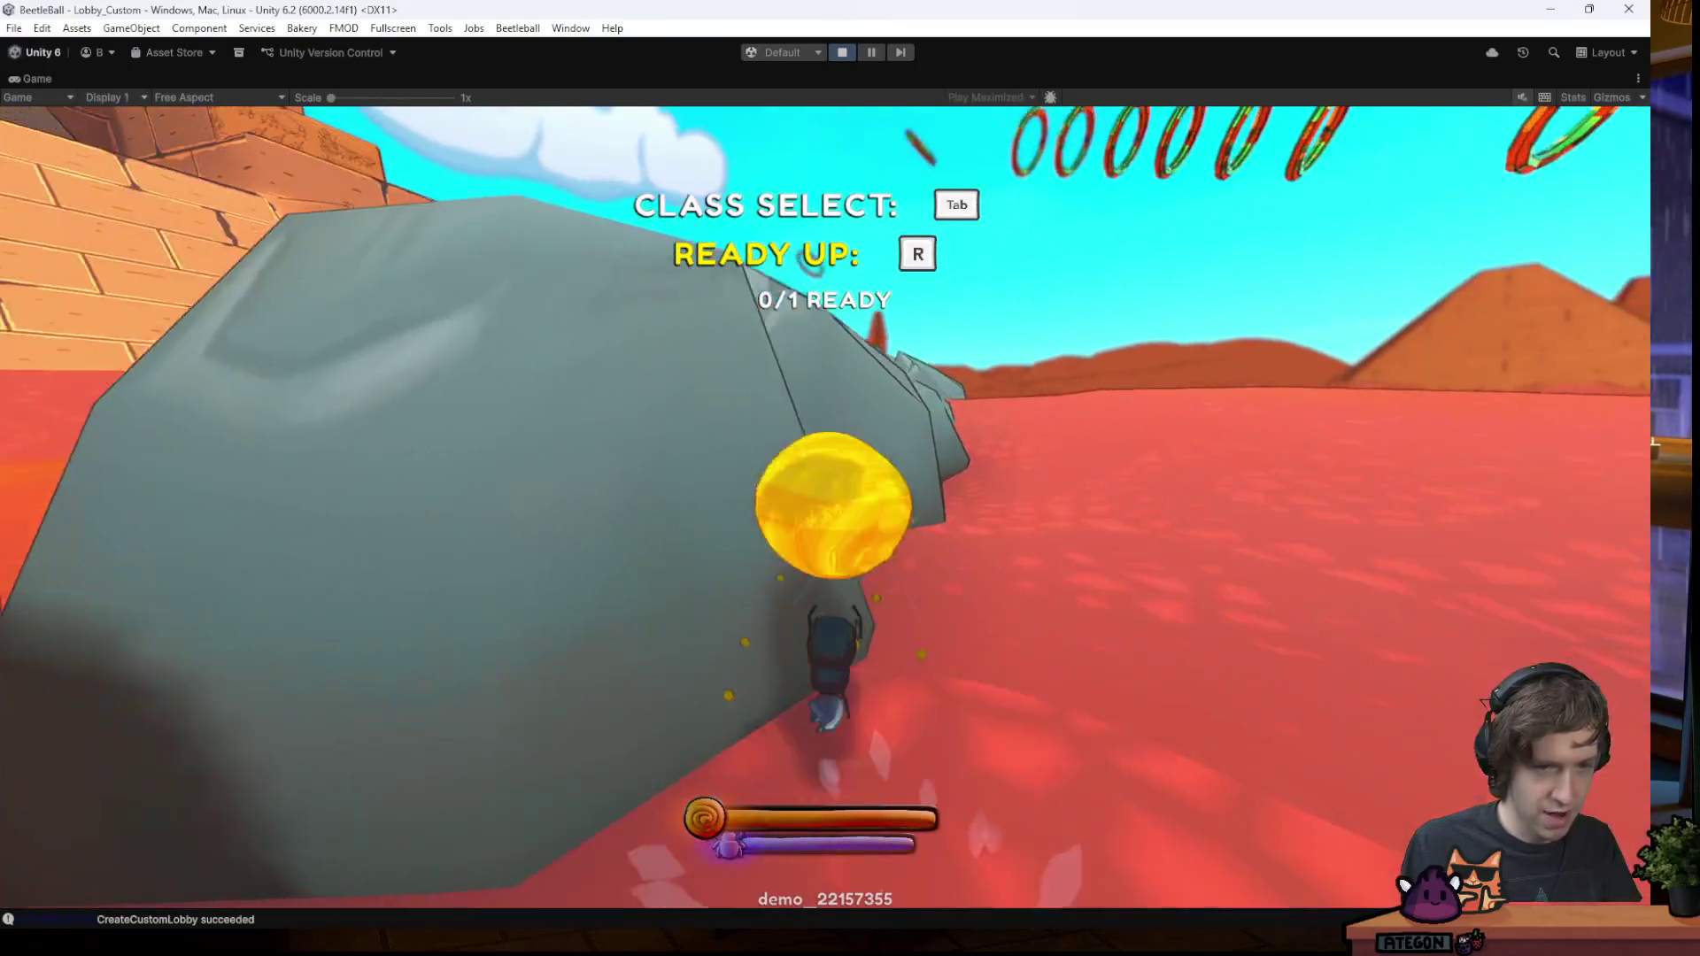
pyautogui.press('w')
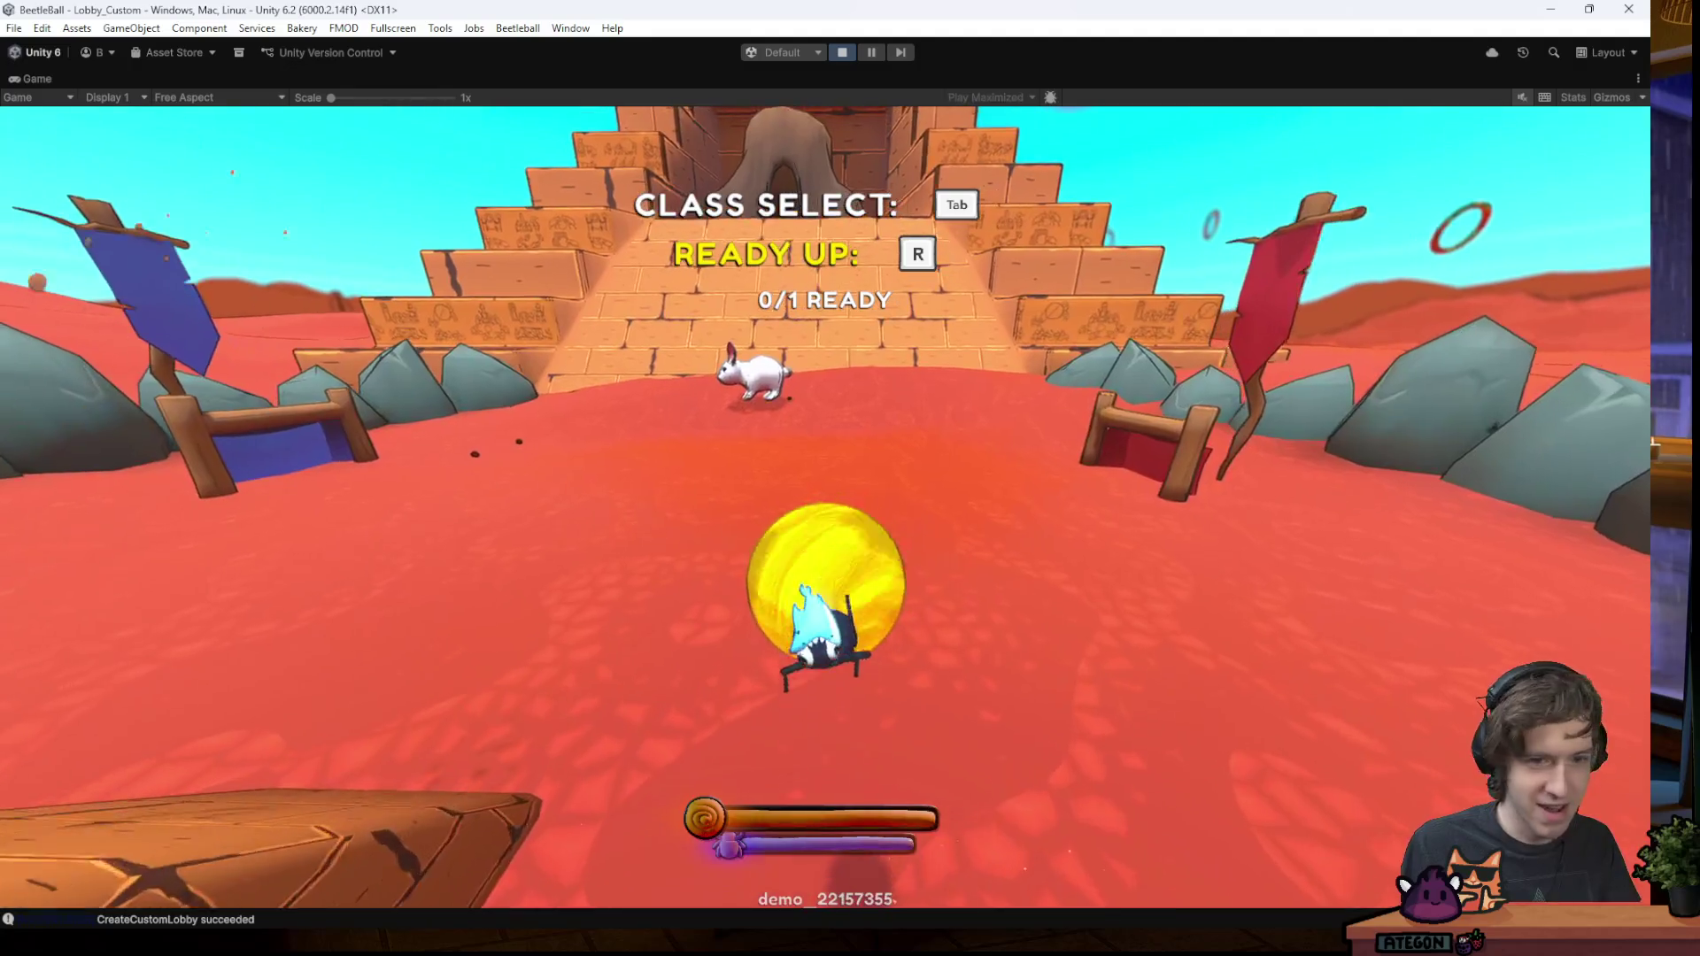
pyautogui.press('d')
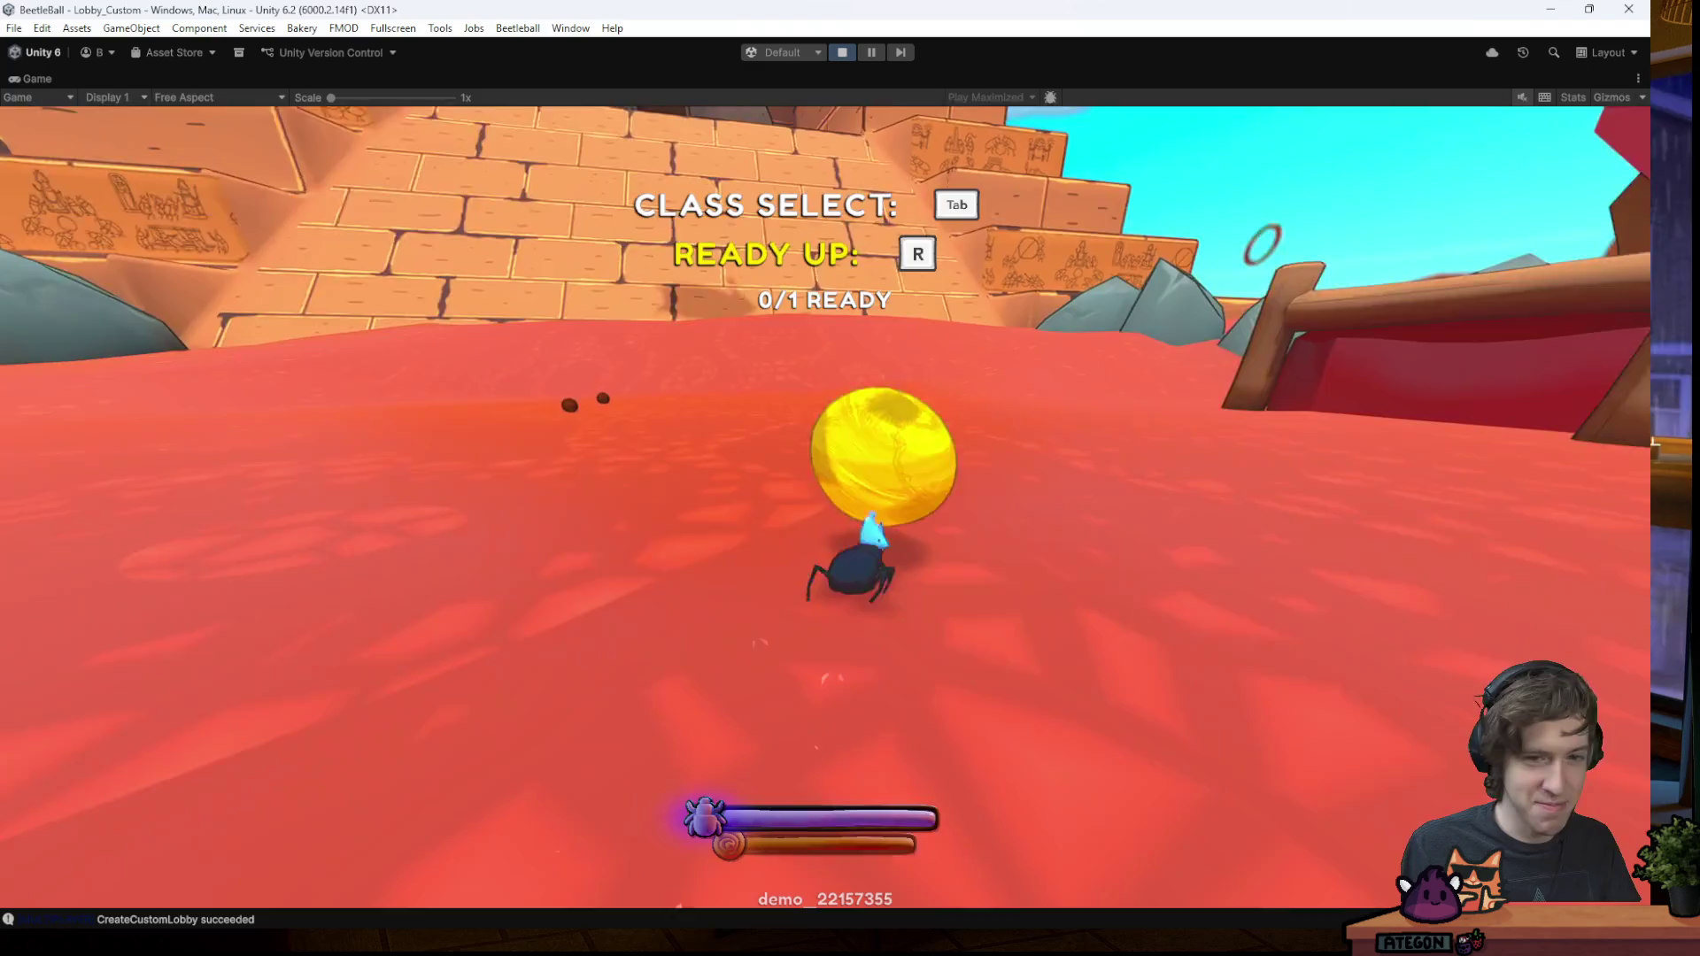
pyautogui.press('w')
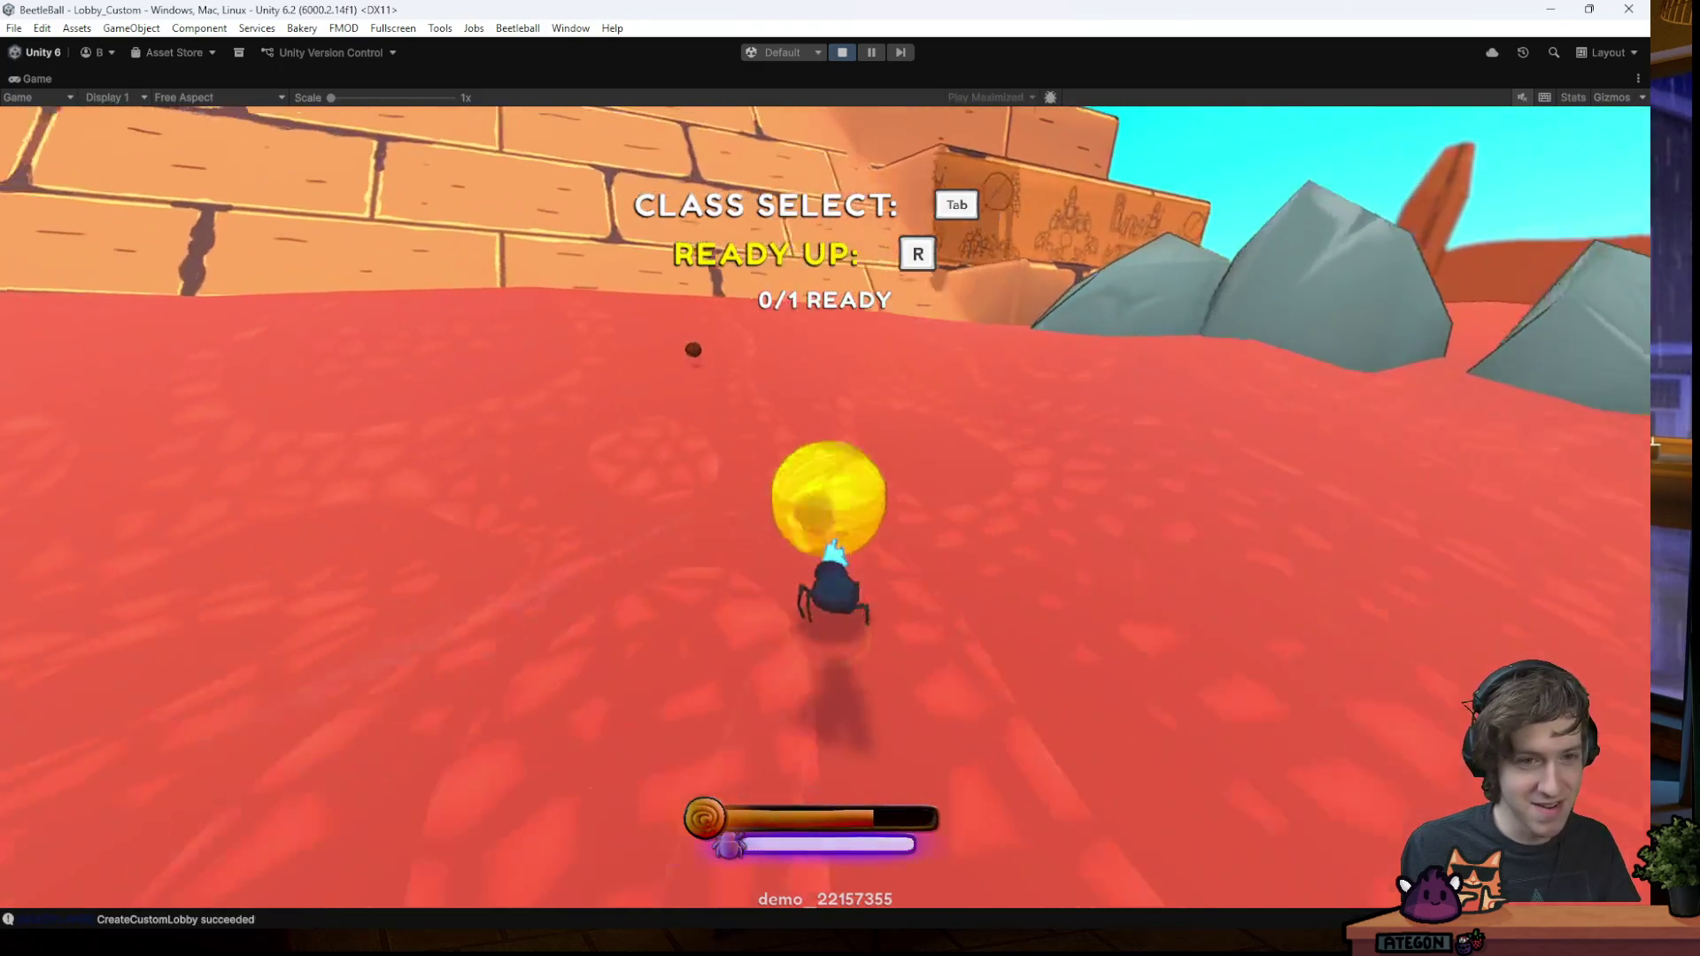
pyautogui.press('w')
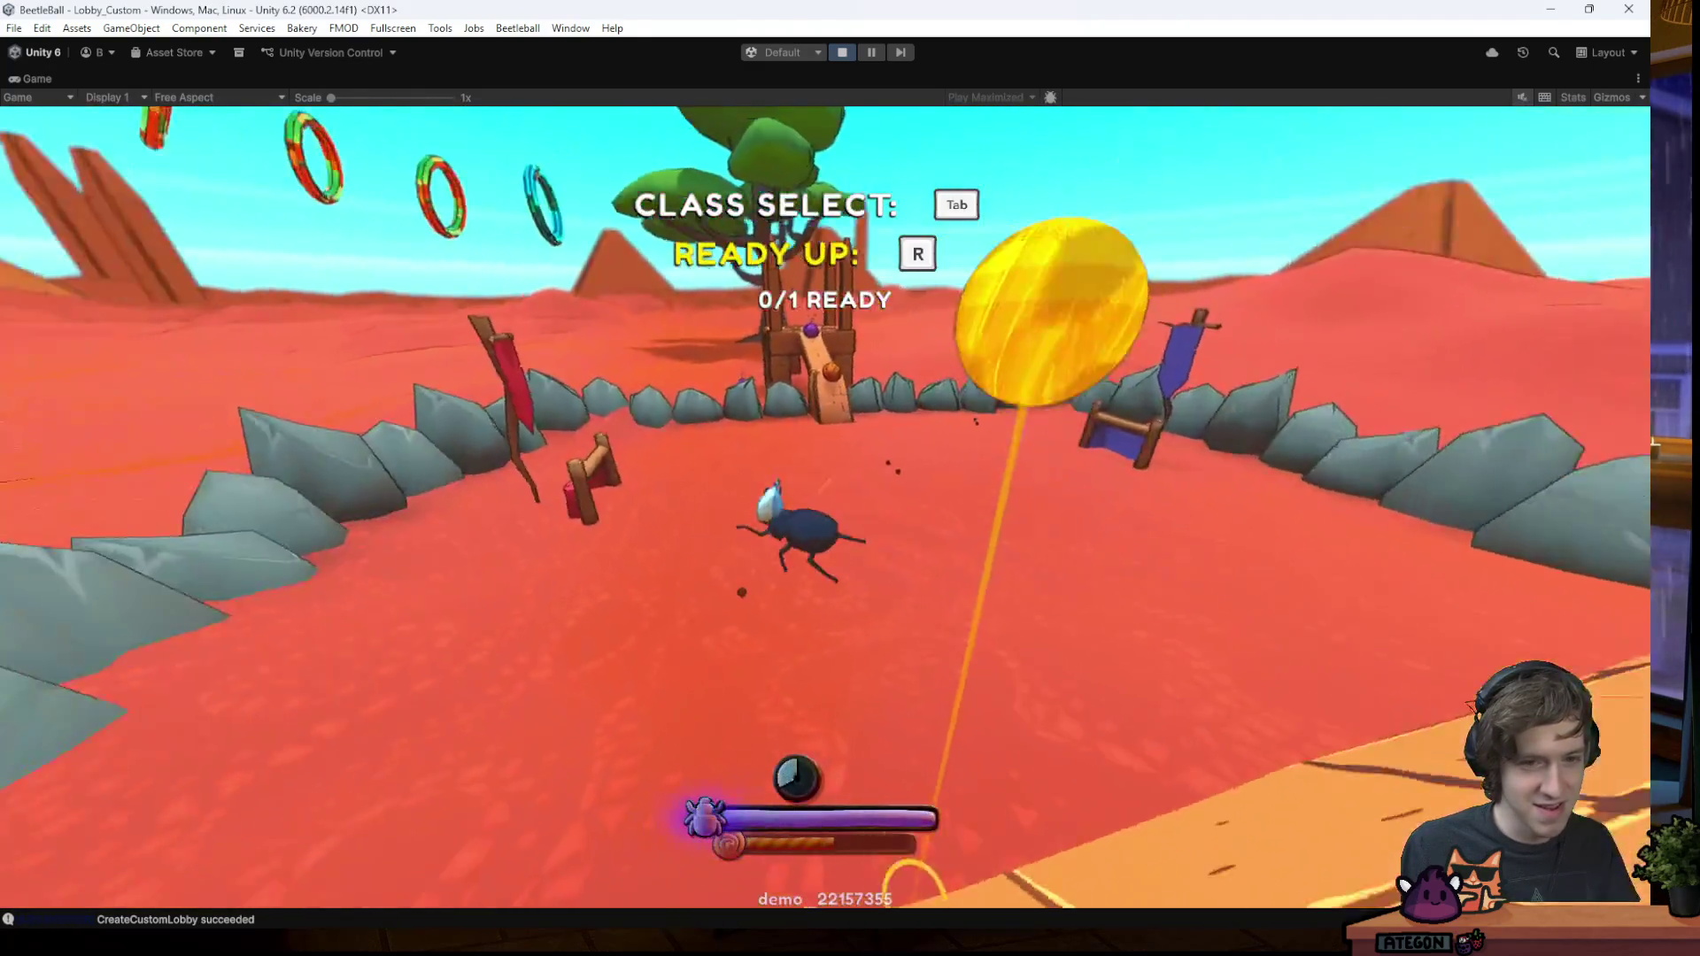
# - Launch the yellow ball forward and roll it into the gate
pyautogui.press('space')
pyautogui.press('w')
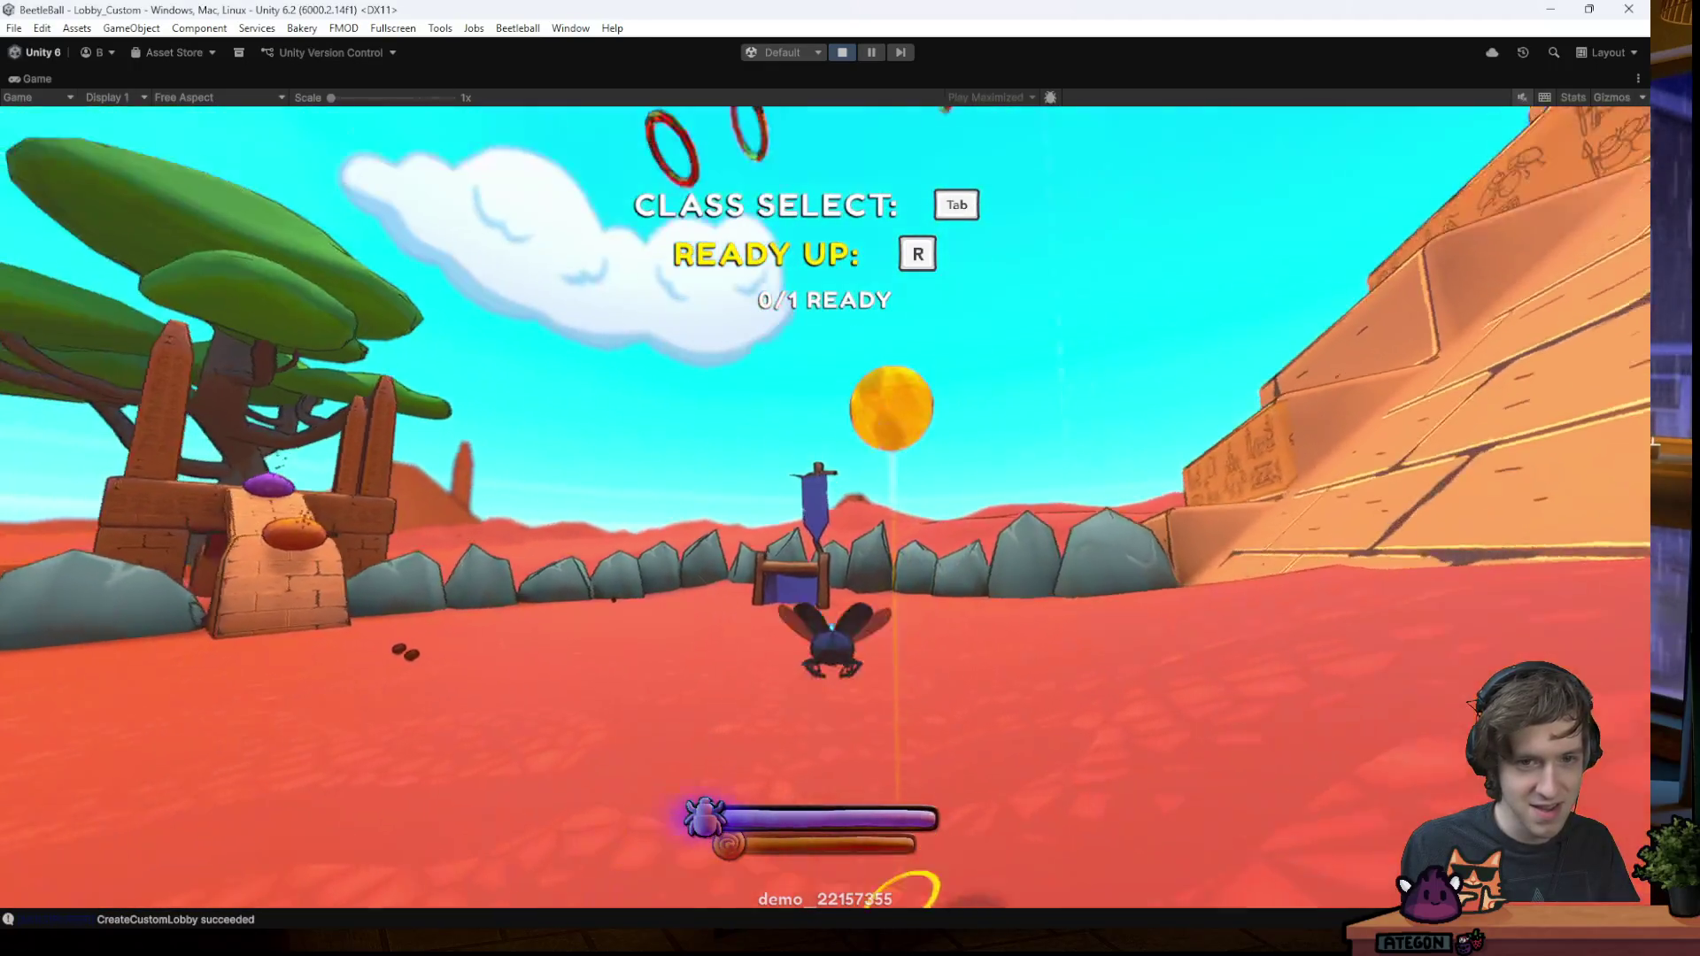
pyautogui.press('shift')
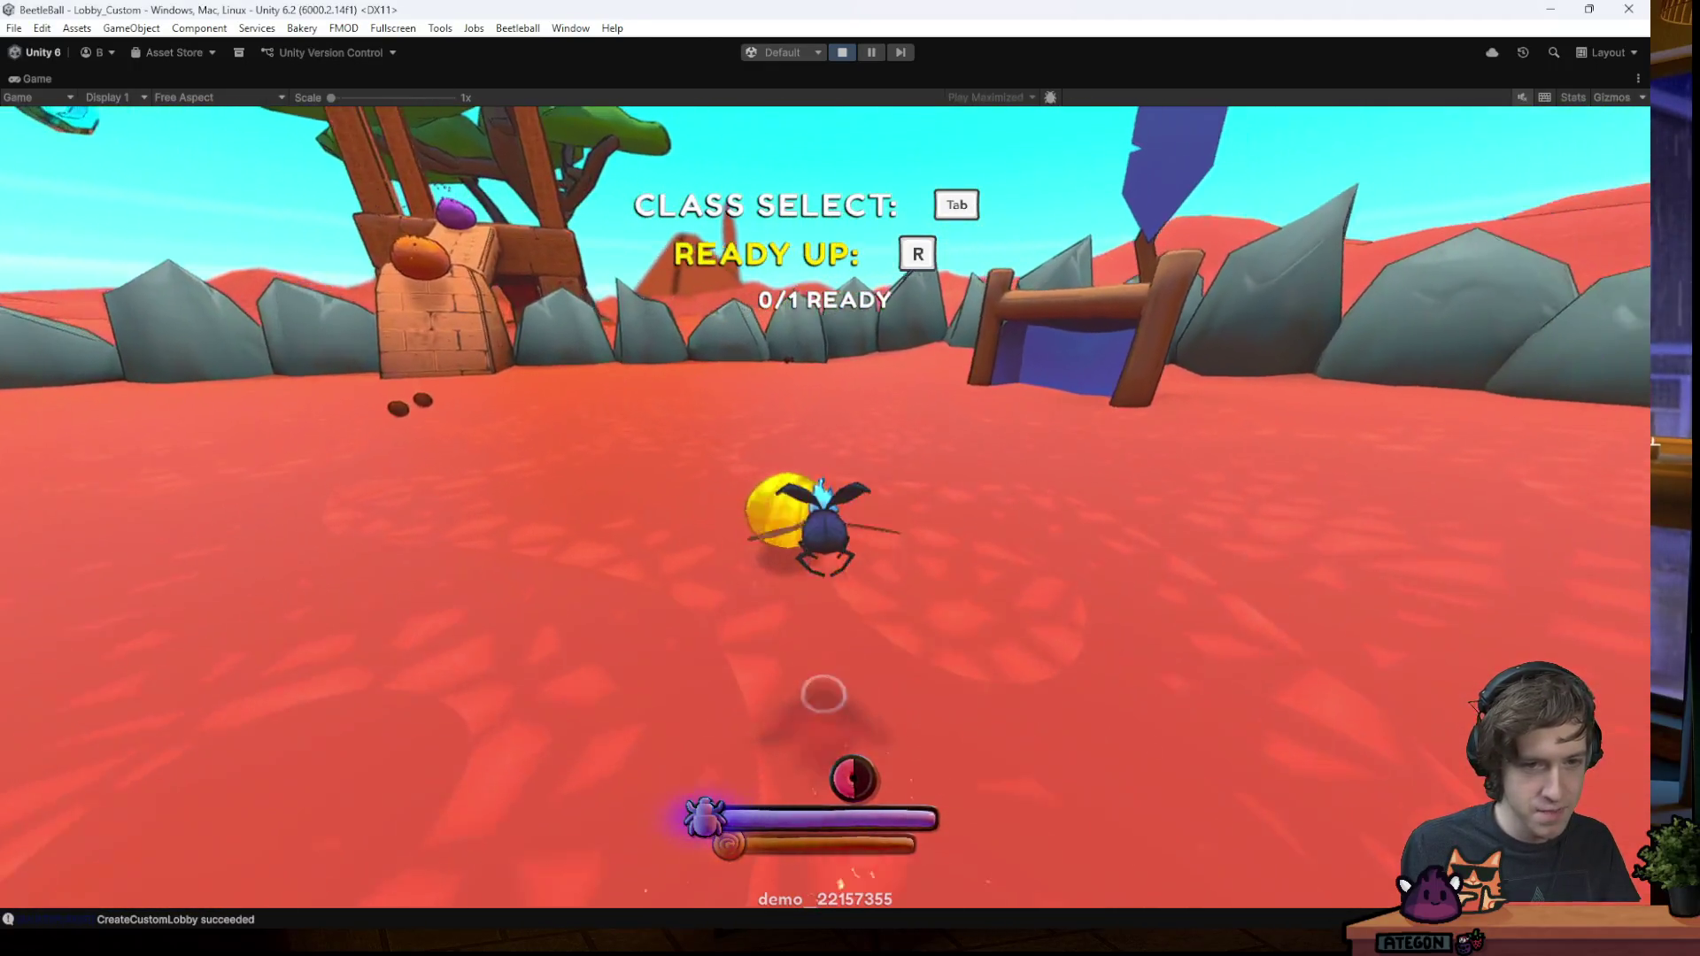
pyautogui.press('w')
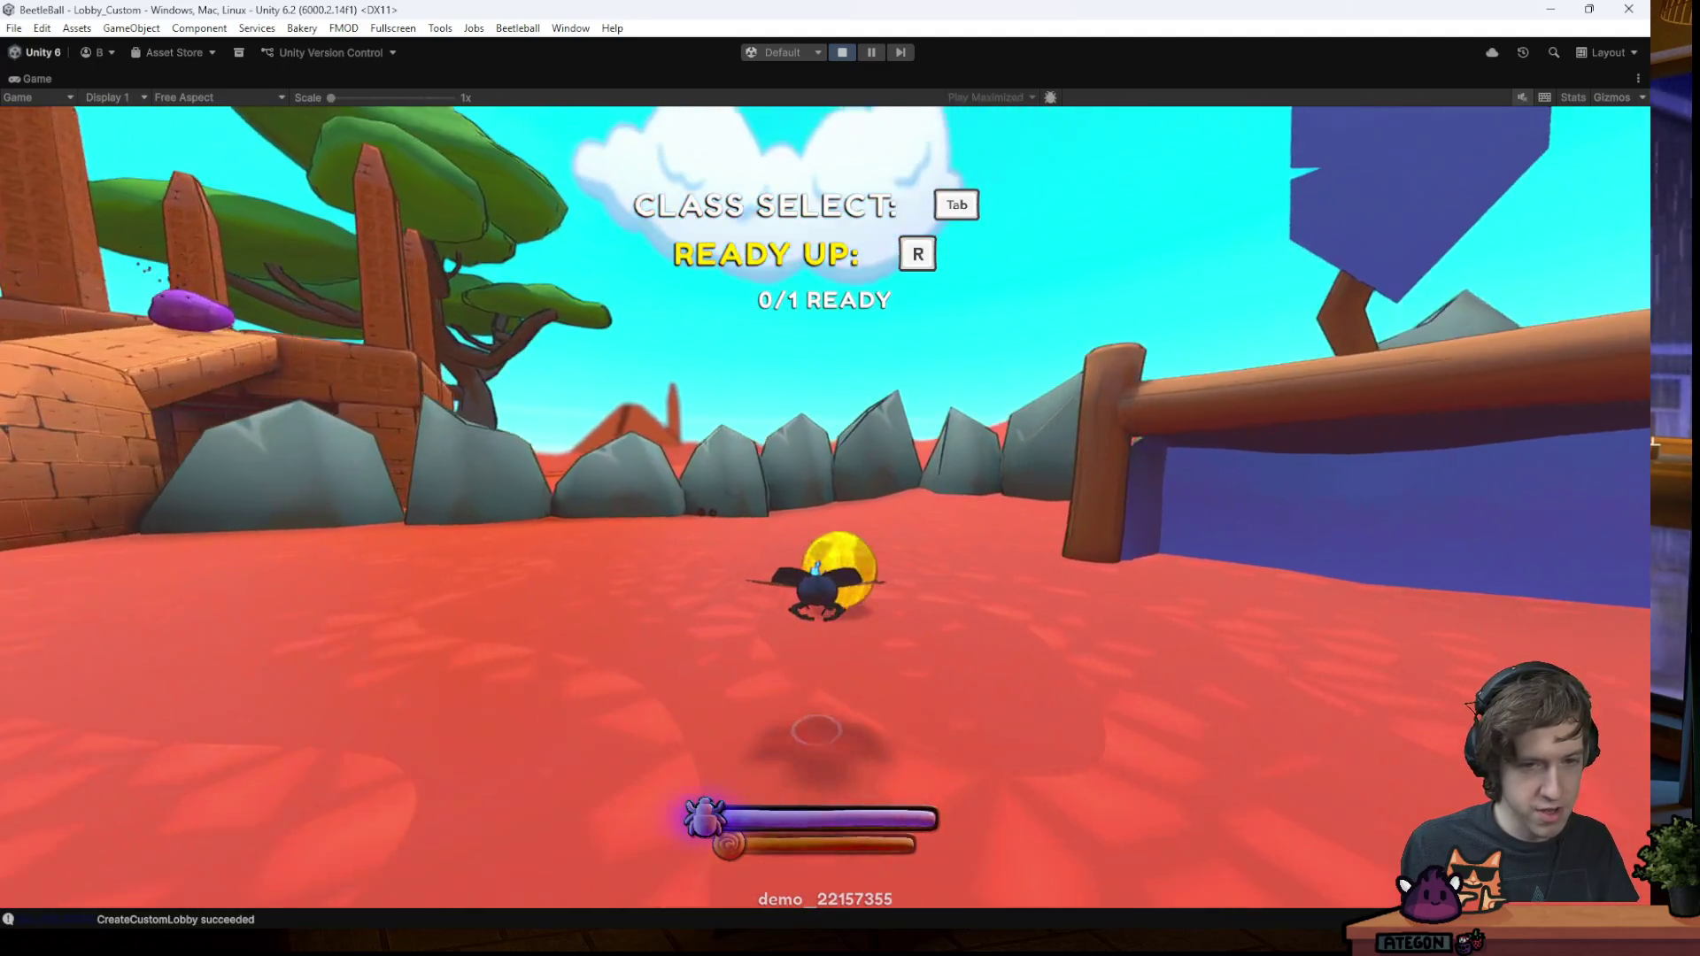
pyautogui.press('w')
pyautogui.press('w')
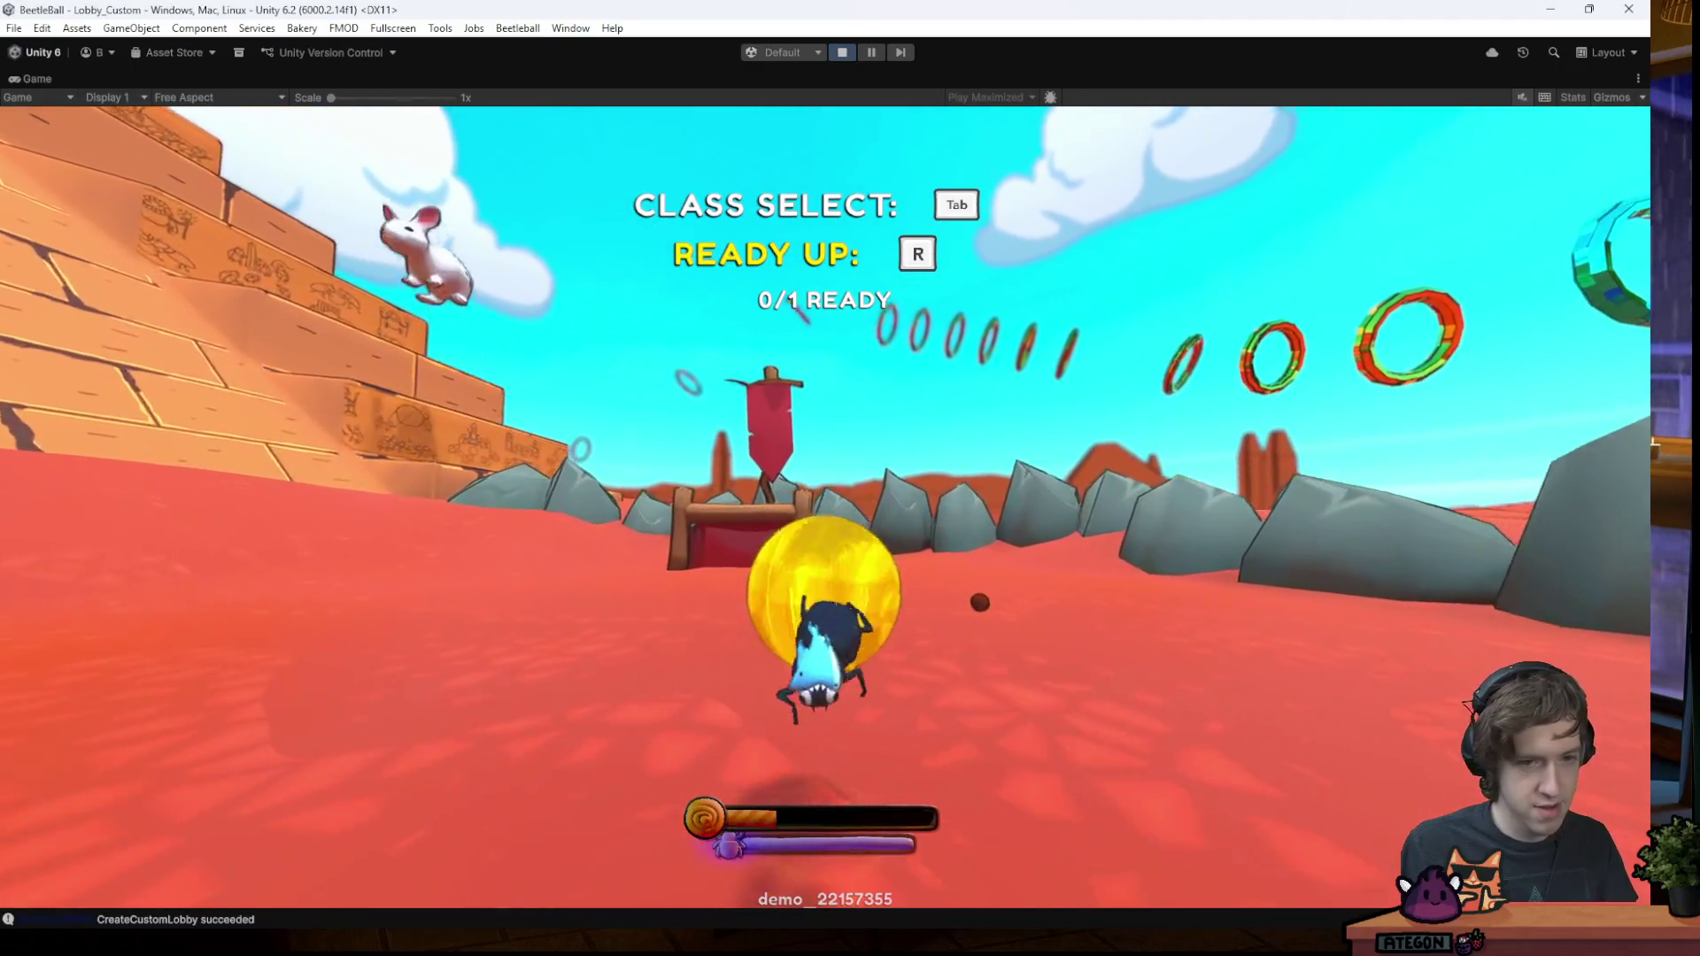
pyautogui.press('w')
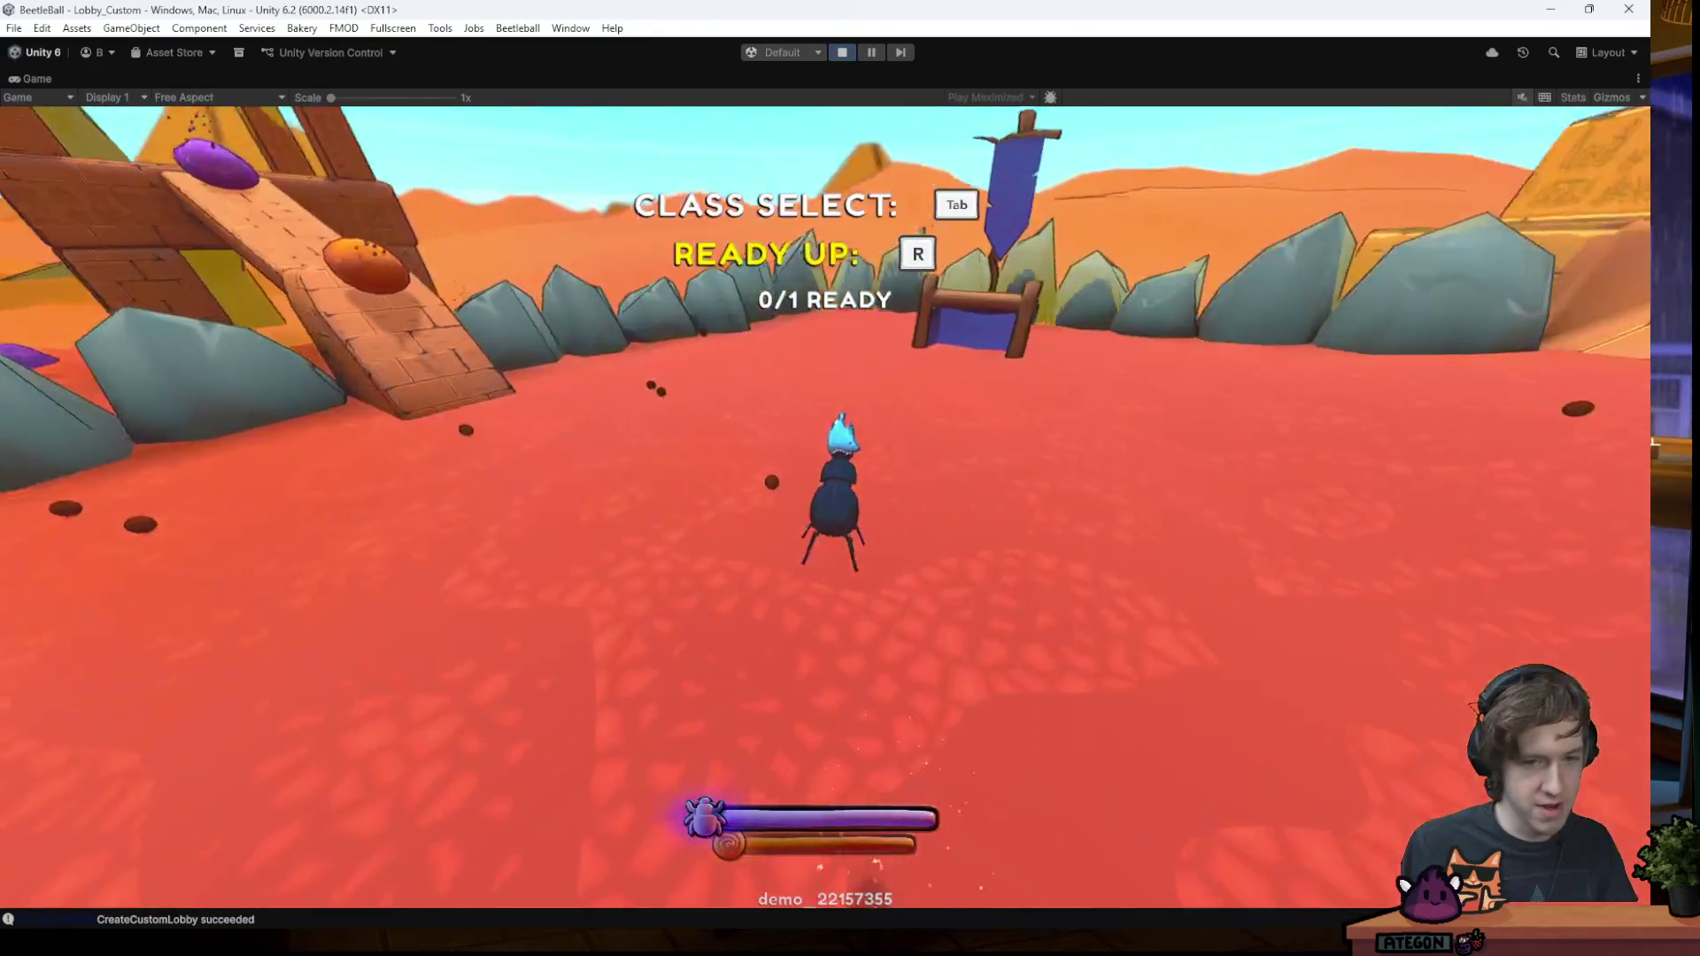
# - Fly over to roll the brown ball around, then bring up the lobby menu
pyautogui.press('space')
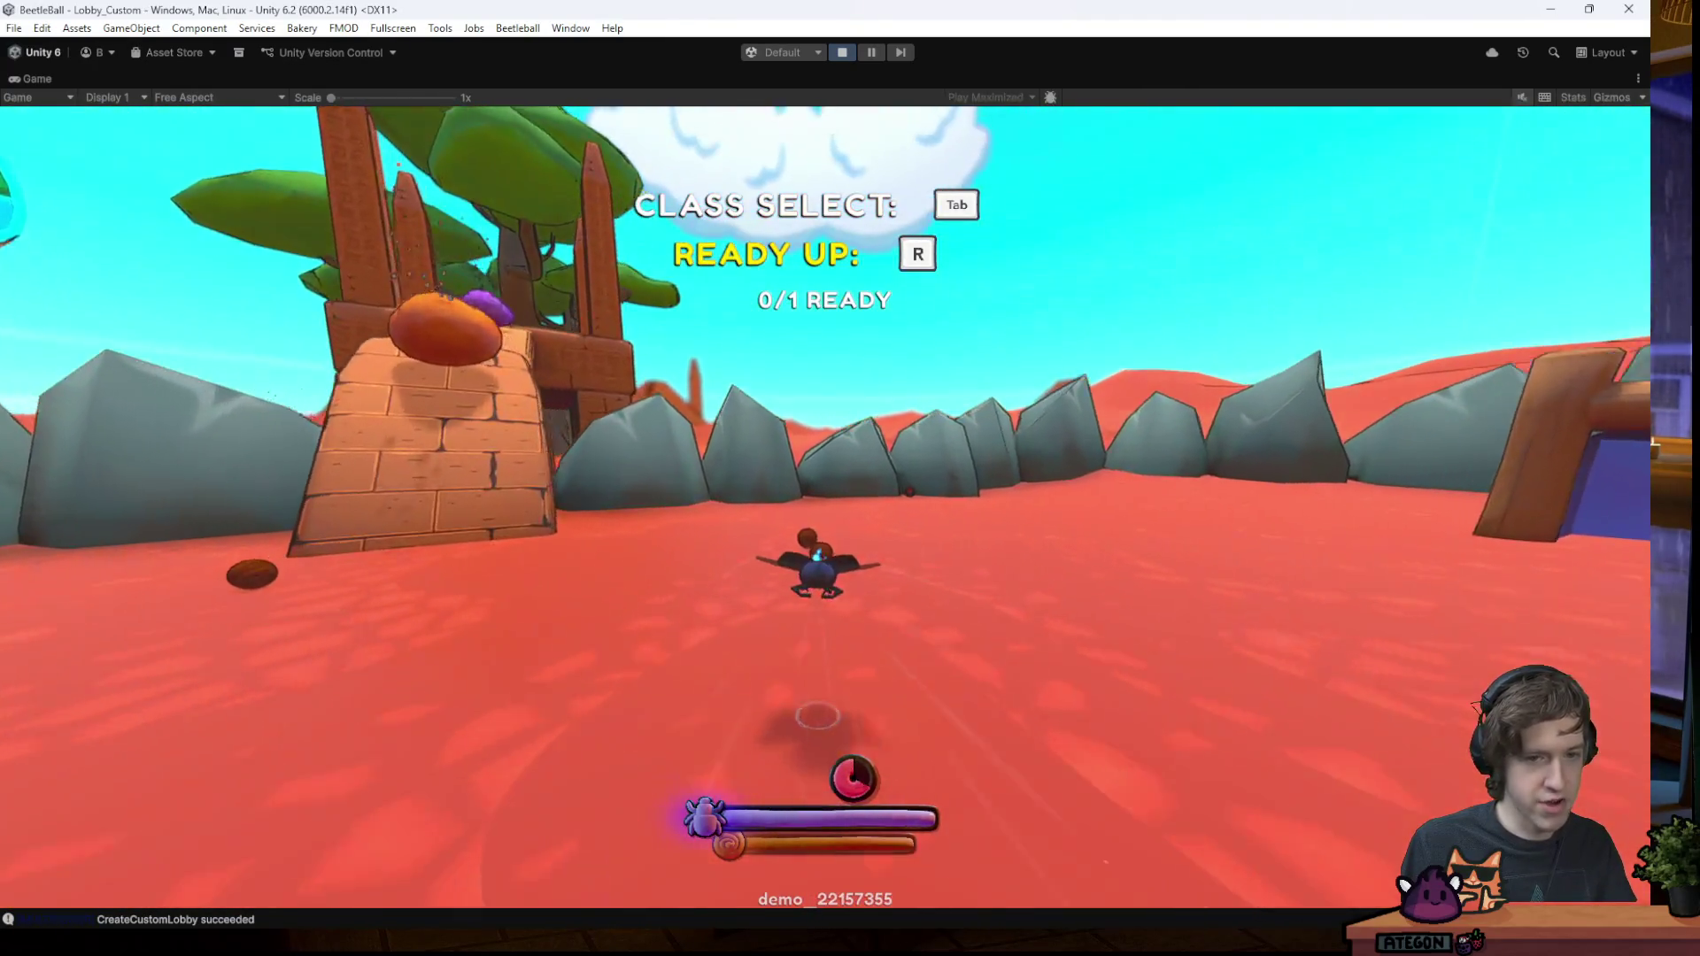
pyautogui.press('w')
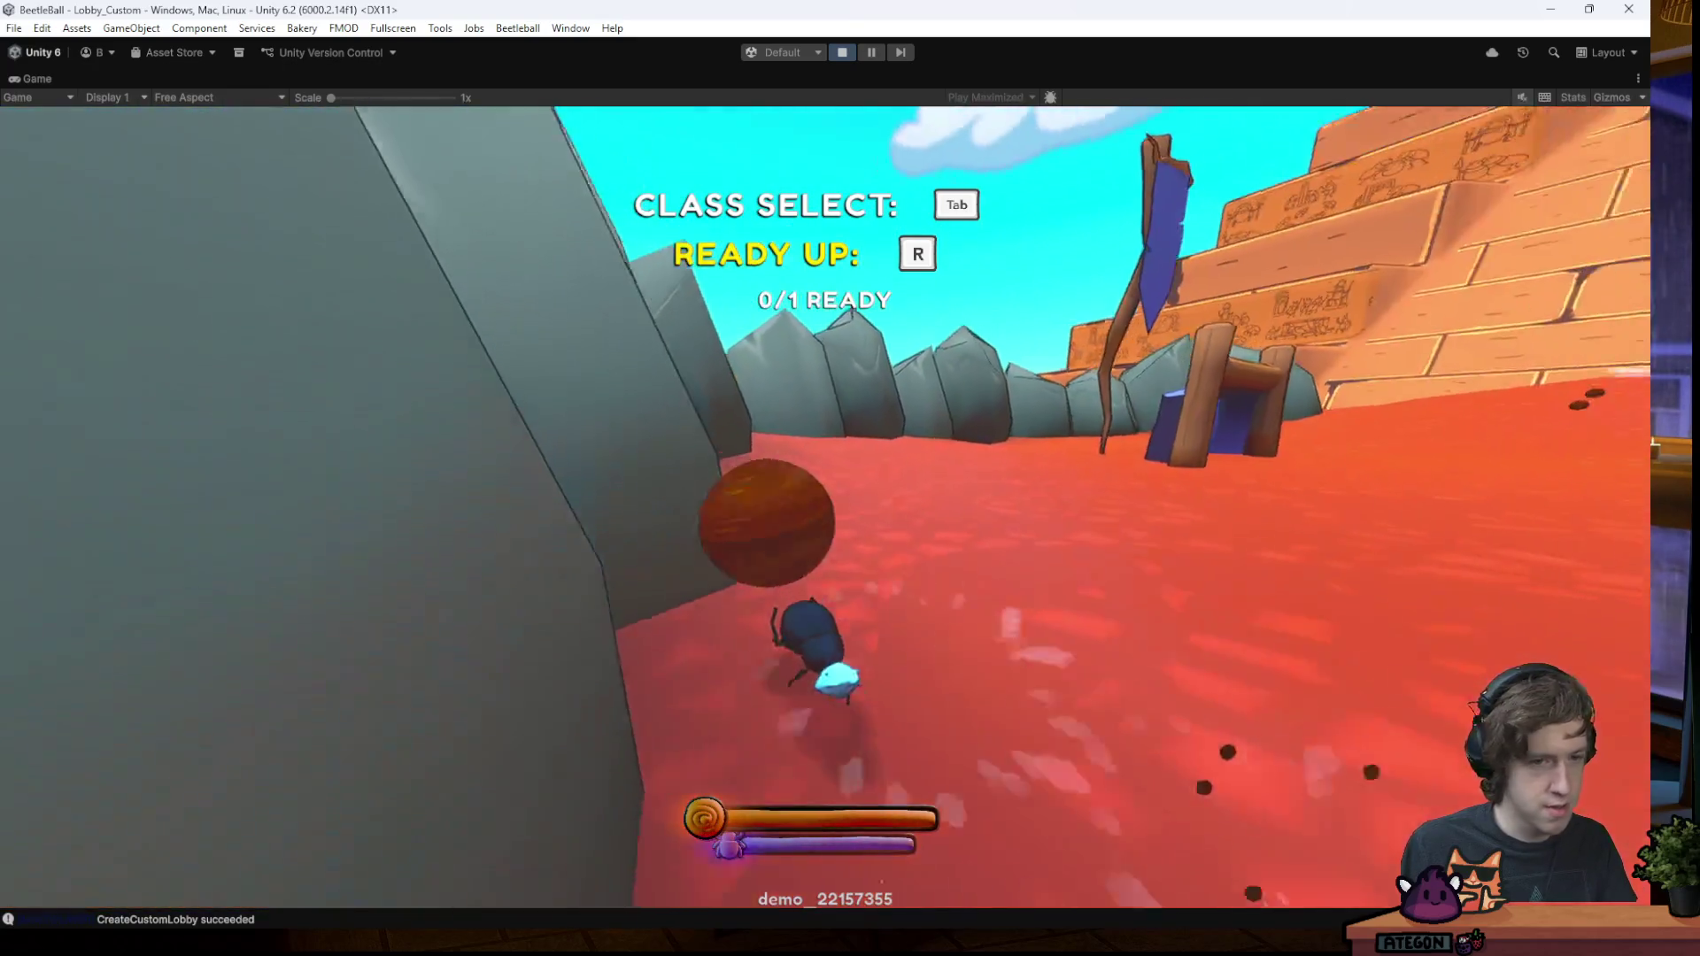
pyautogui.press('w')
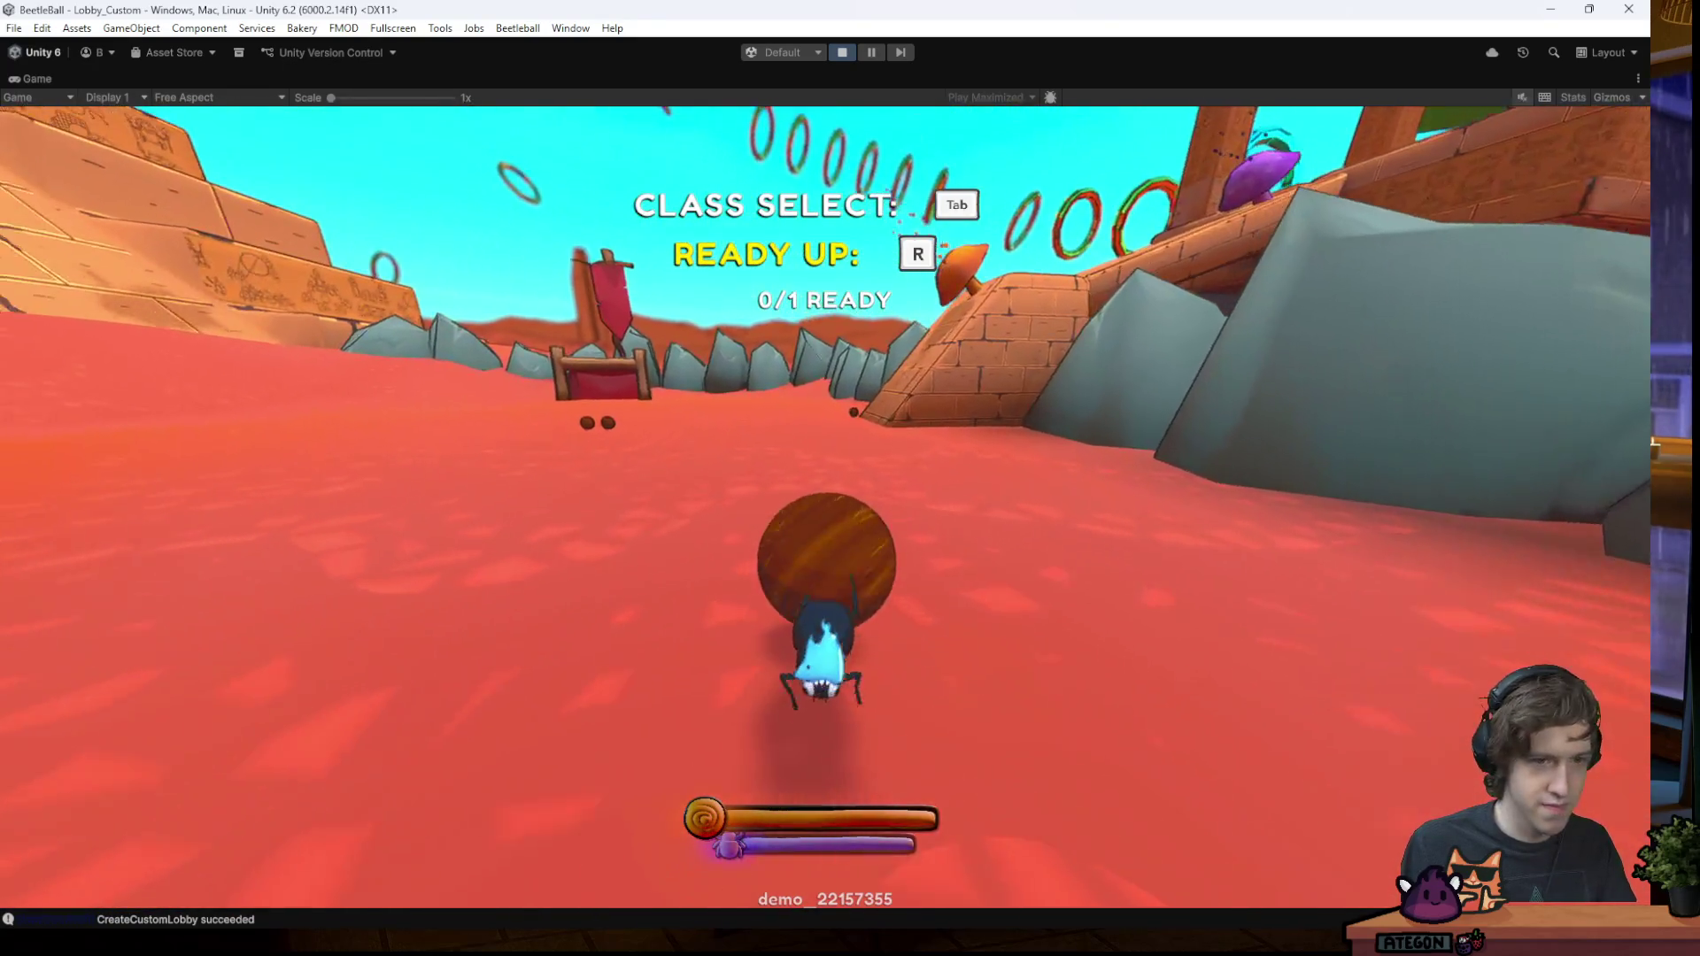
pyautogui.press('w')
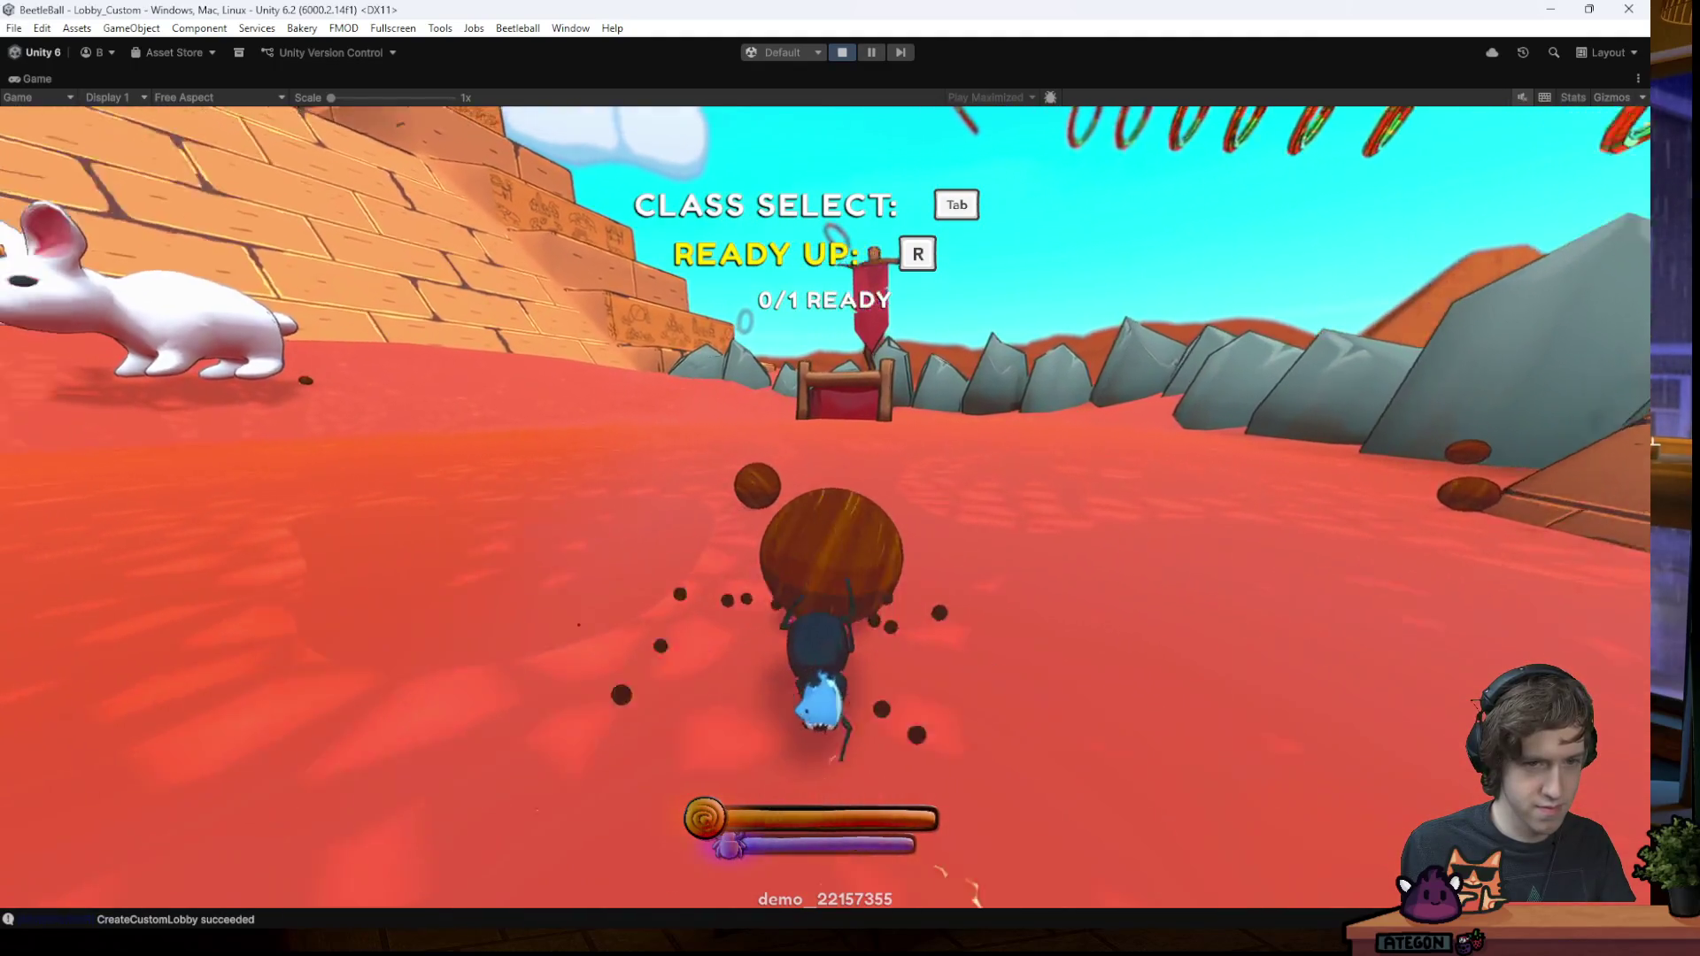
pyautogui.press('space')
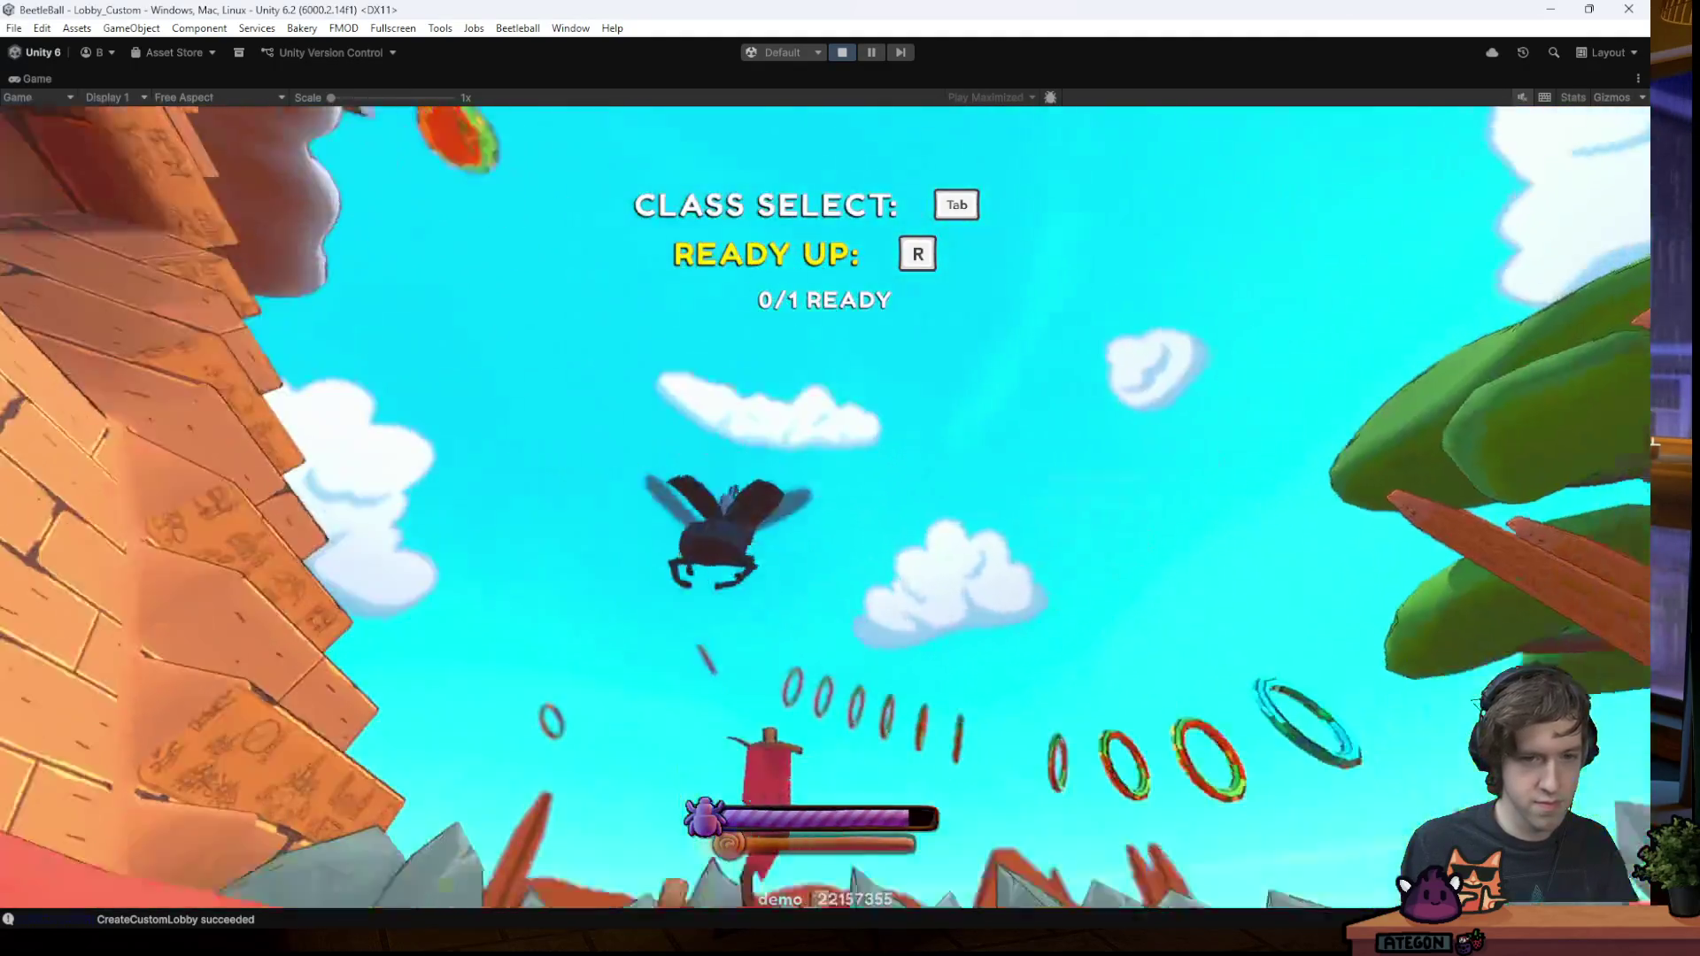
pyautogui.press('w')
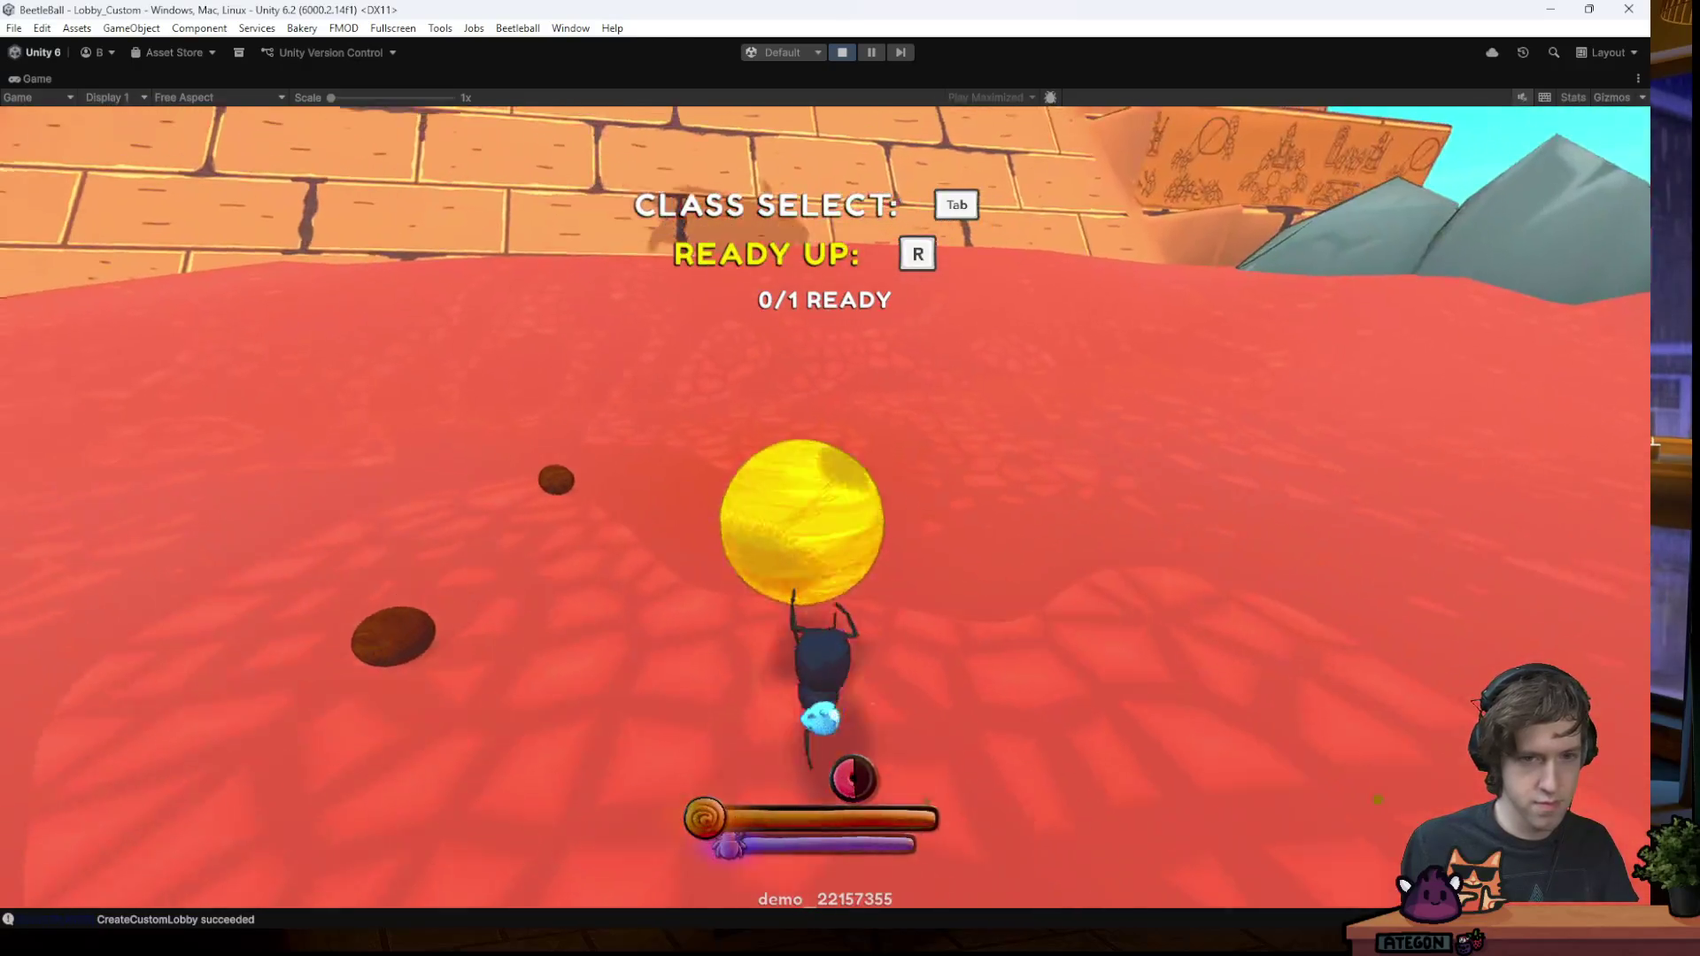
pyautogui.press('Tab')
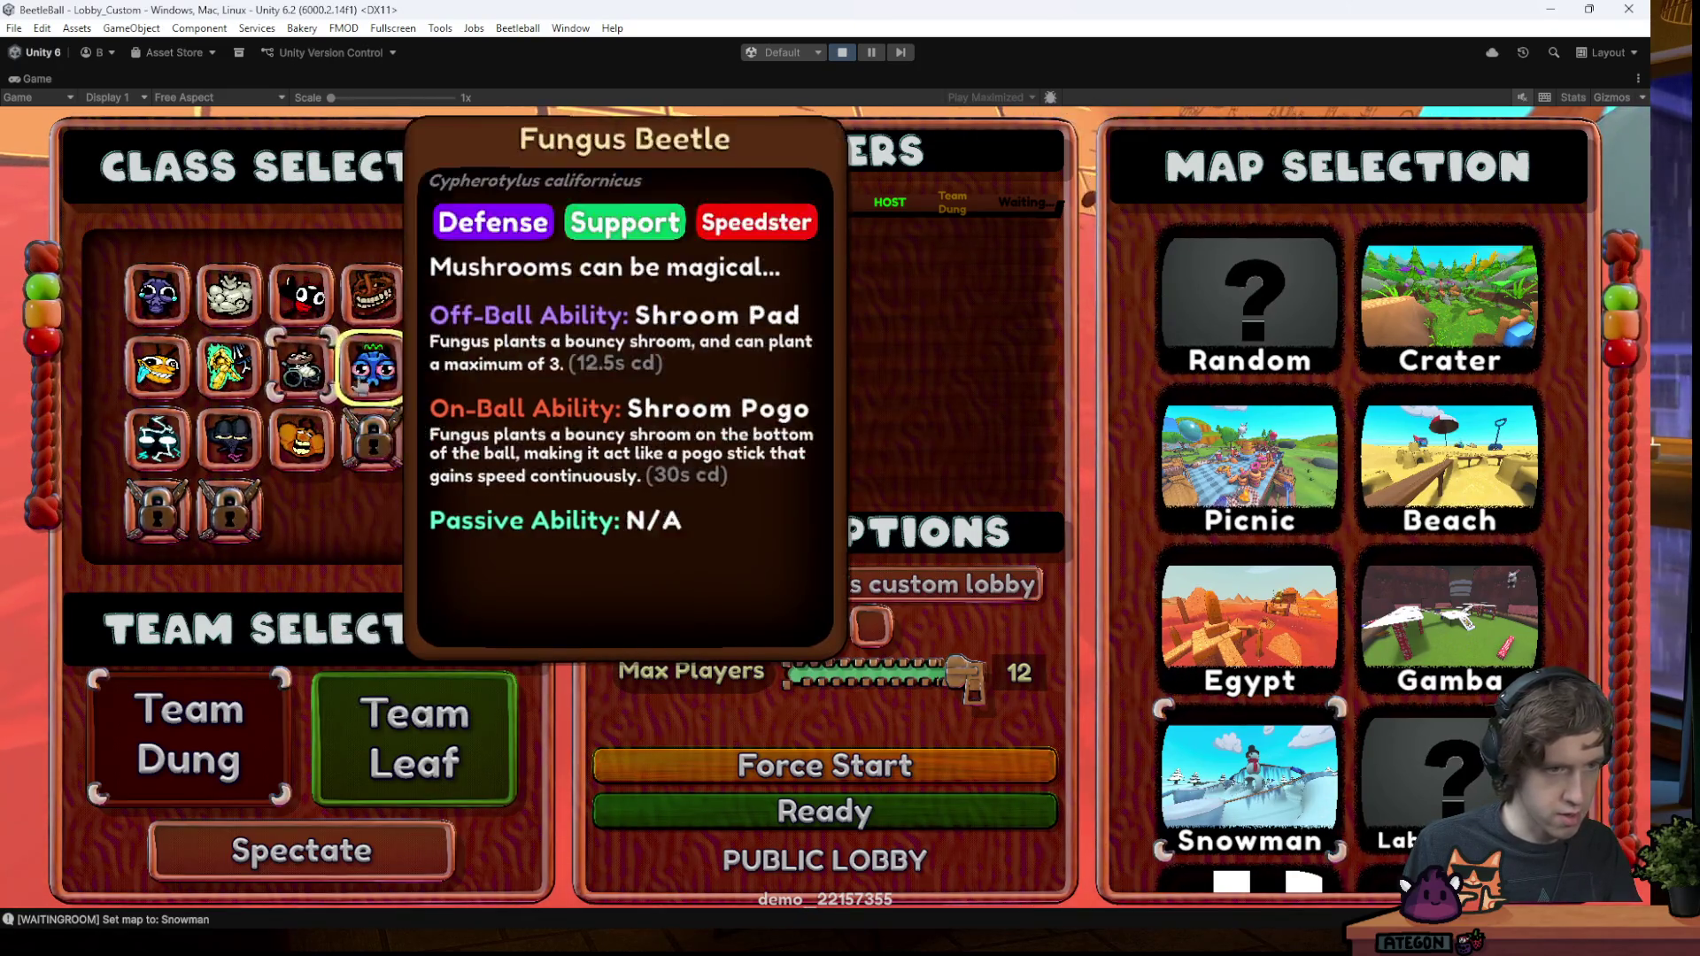
# - Mark ready and play the Snowman match until blue leads 2–0, then pause
pyautogui.click(824, 811)
pyautogui.press('space')
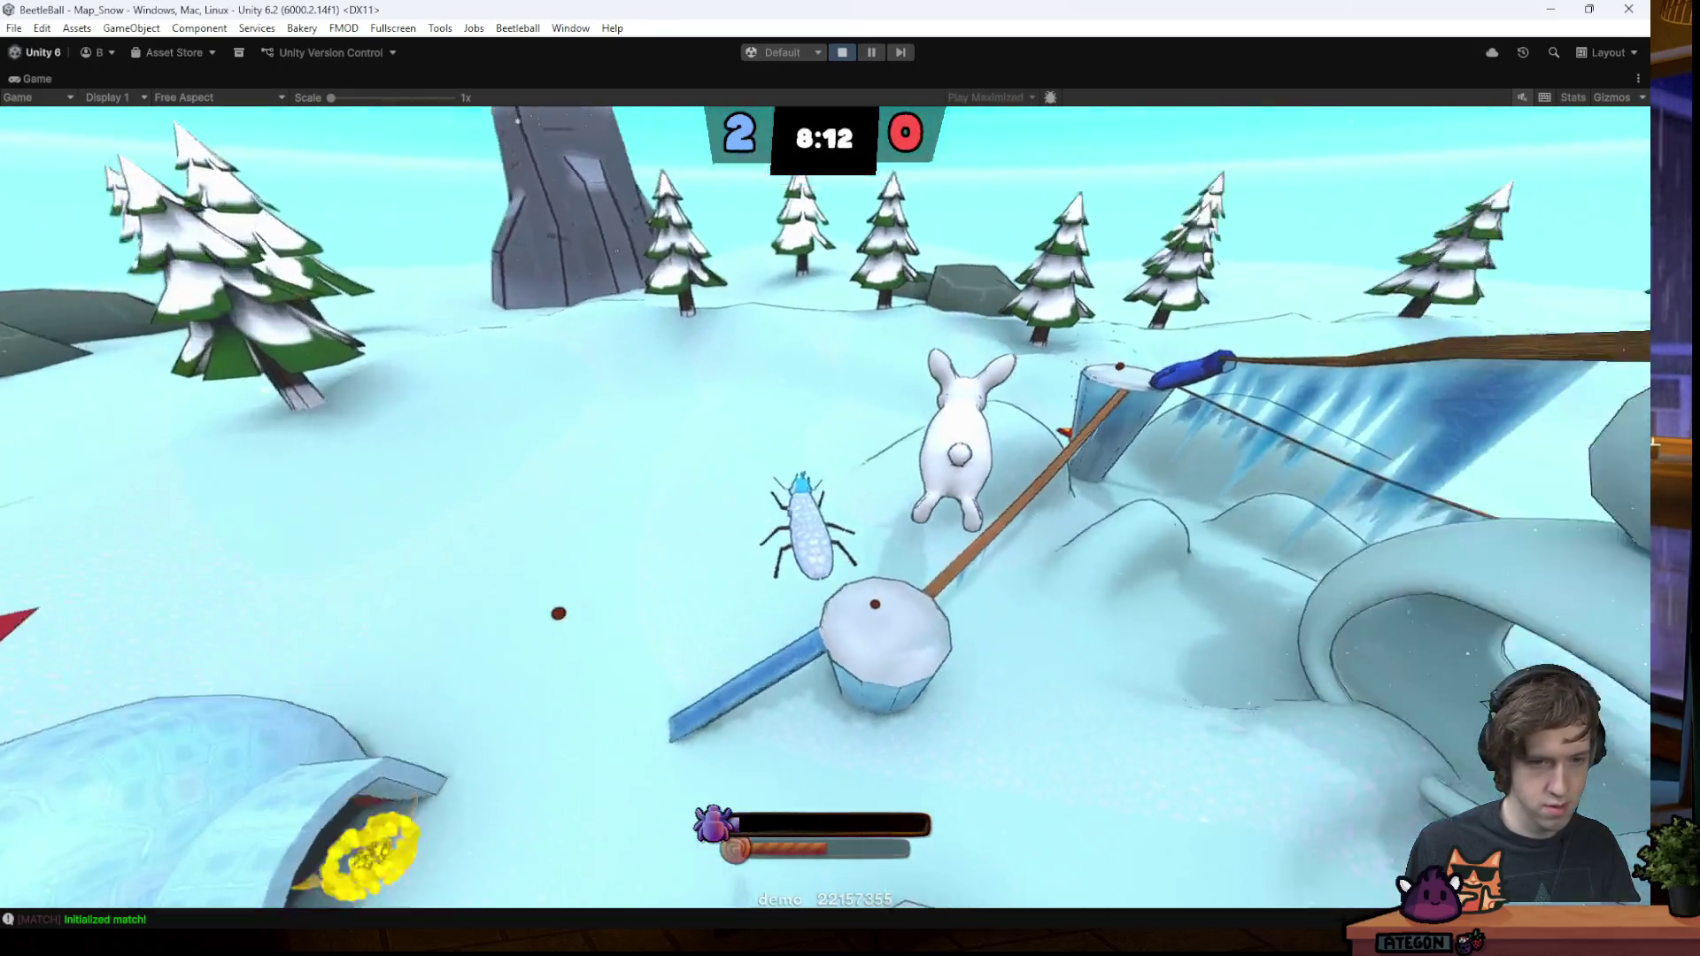
pyautogui.press('Escape')
# - Open the Click Beetle customization screen and look through the emotes and hats categories
pyautogui.click(1483, 276)
pyautogui.press('Escape')
pyautogui.press('Escape')
pyautogui.click(1509, 305)
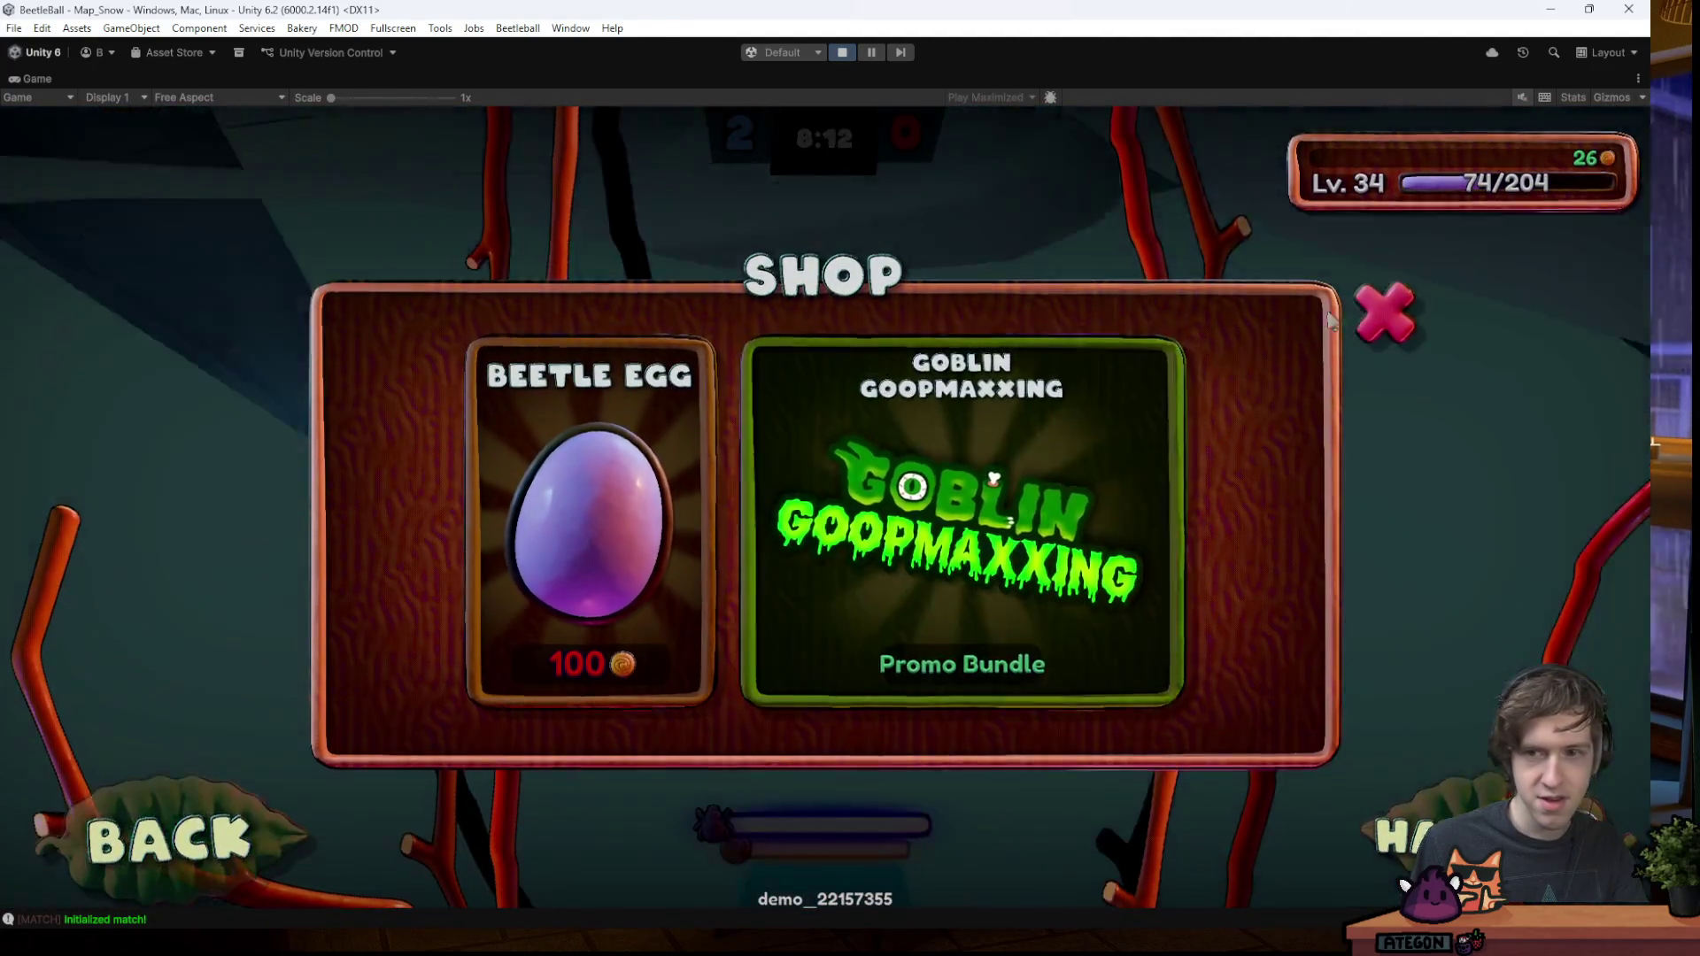
pyautogui.press('Escape')
pyautogui.press('Escape')
pyautogui.click(1403, 222)
pyautogui.click(258, 232)
pyautogui.click(194, 229)
pyautogui.click(129, 226)
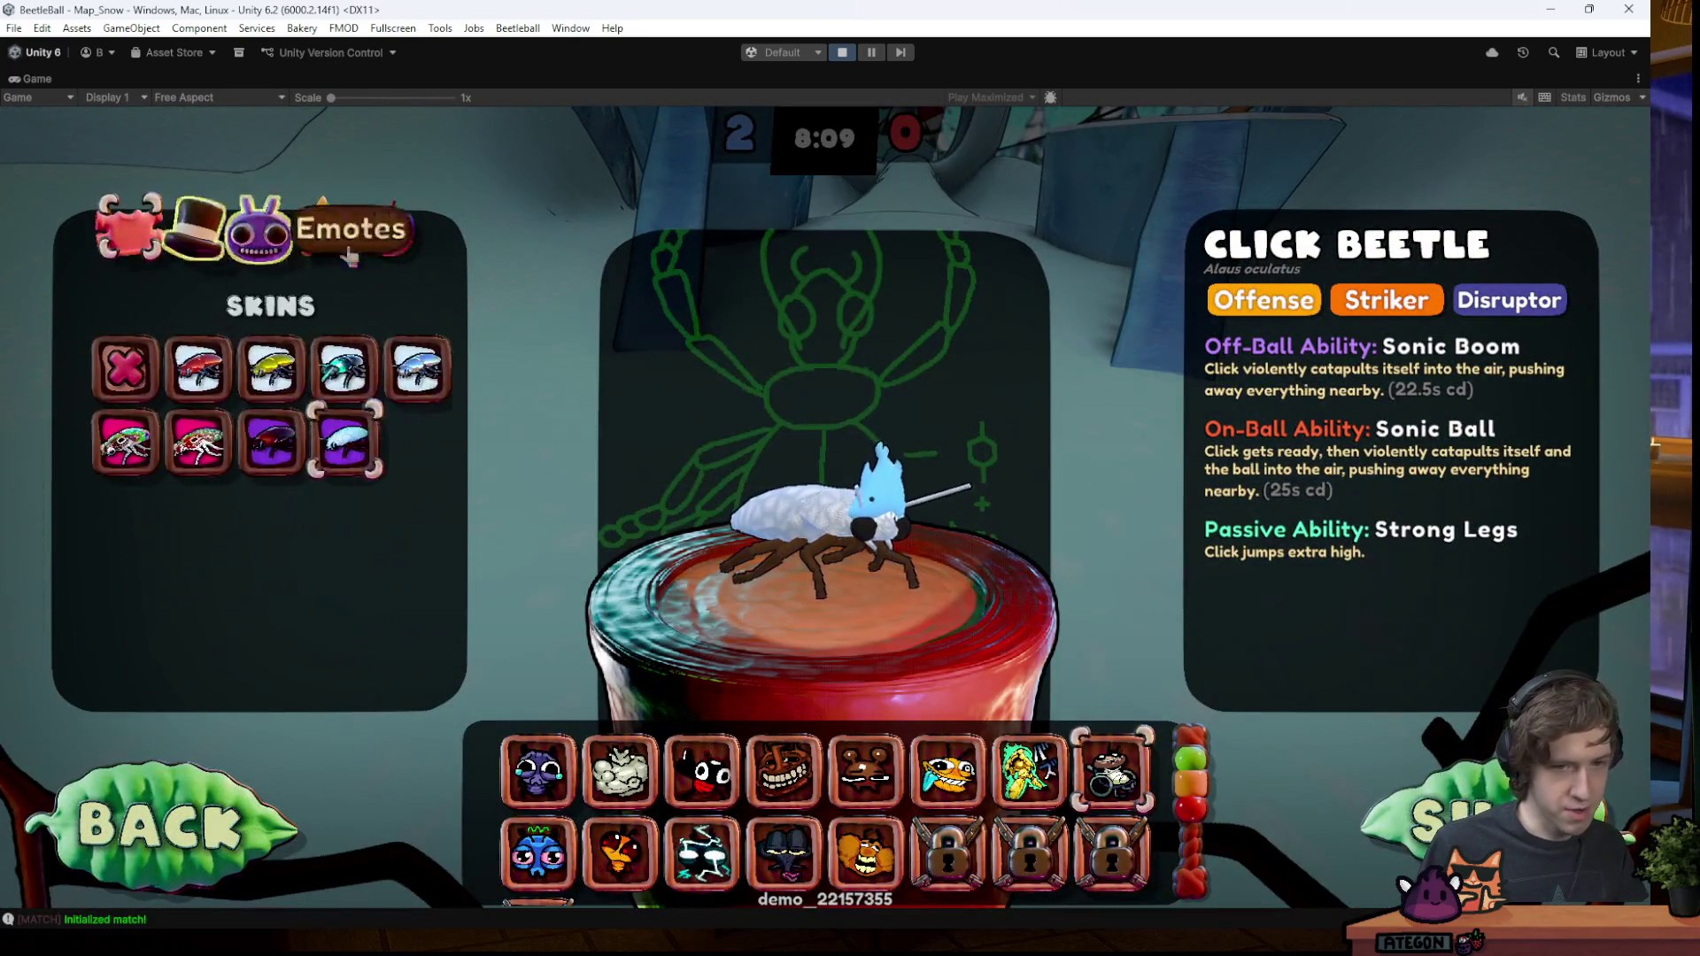
# - Try the Snowman Click, Golden Click and Pinch-roach skins, then remove the skin entirely
pyautogui.click(332, 440)
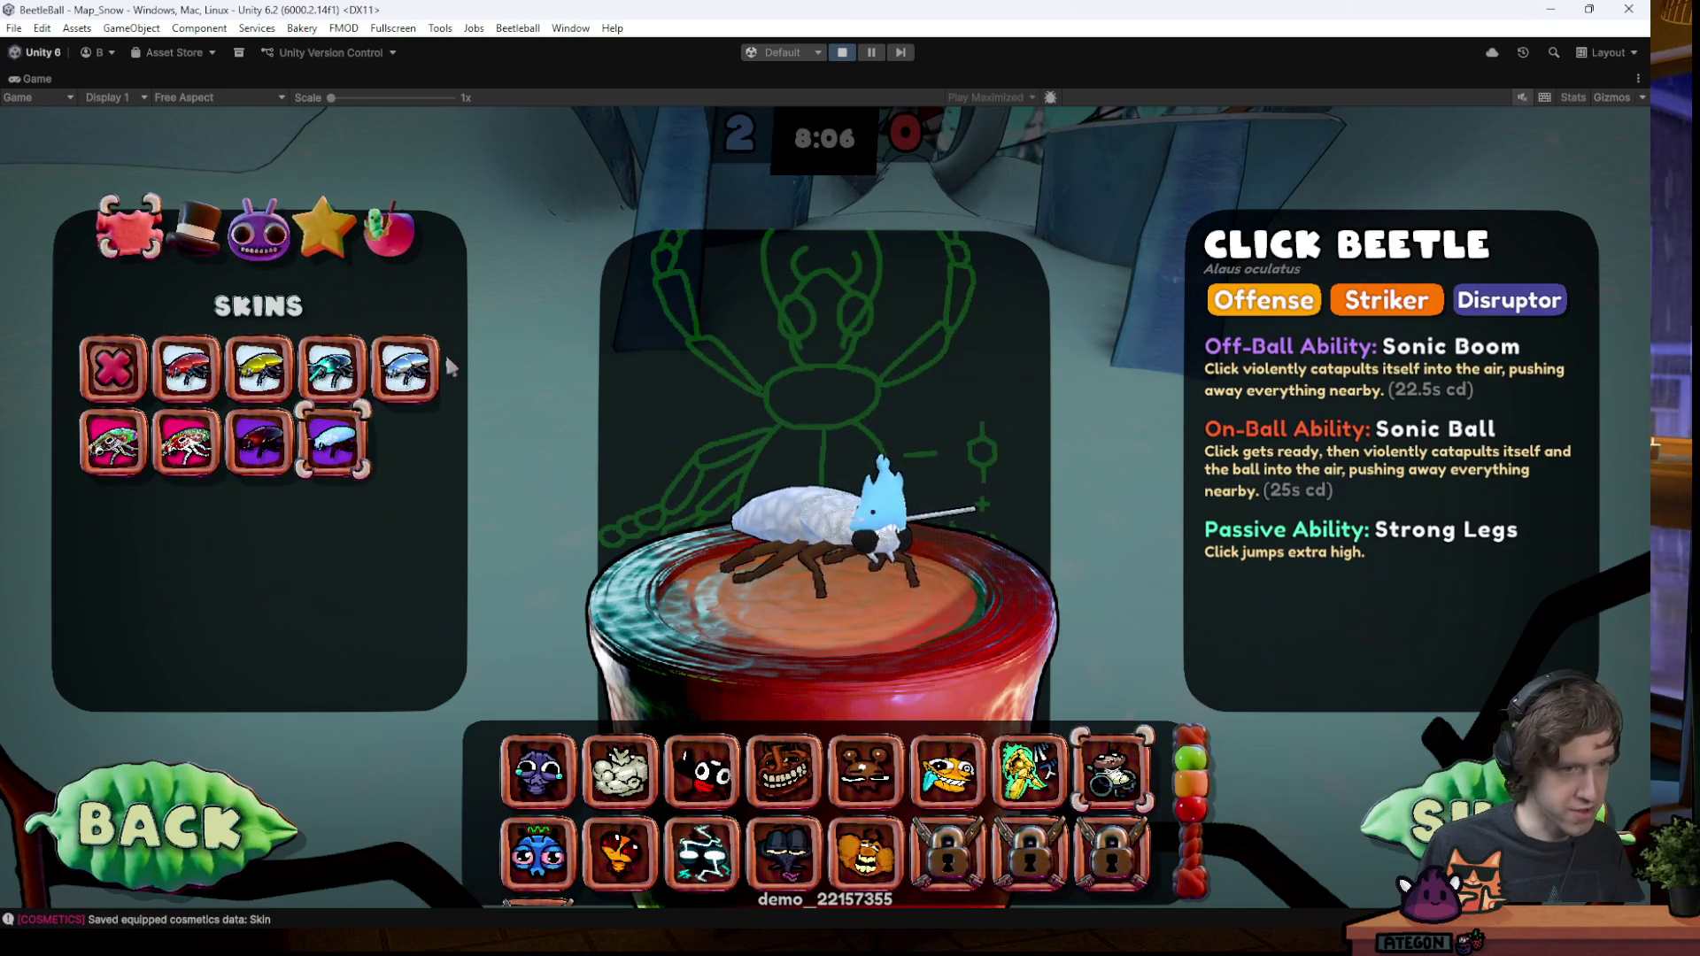
pyautogui.click(331, 367)
pyautogui.click(257, 367)
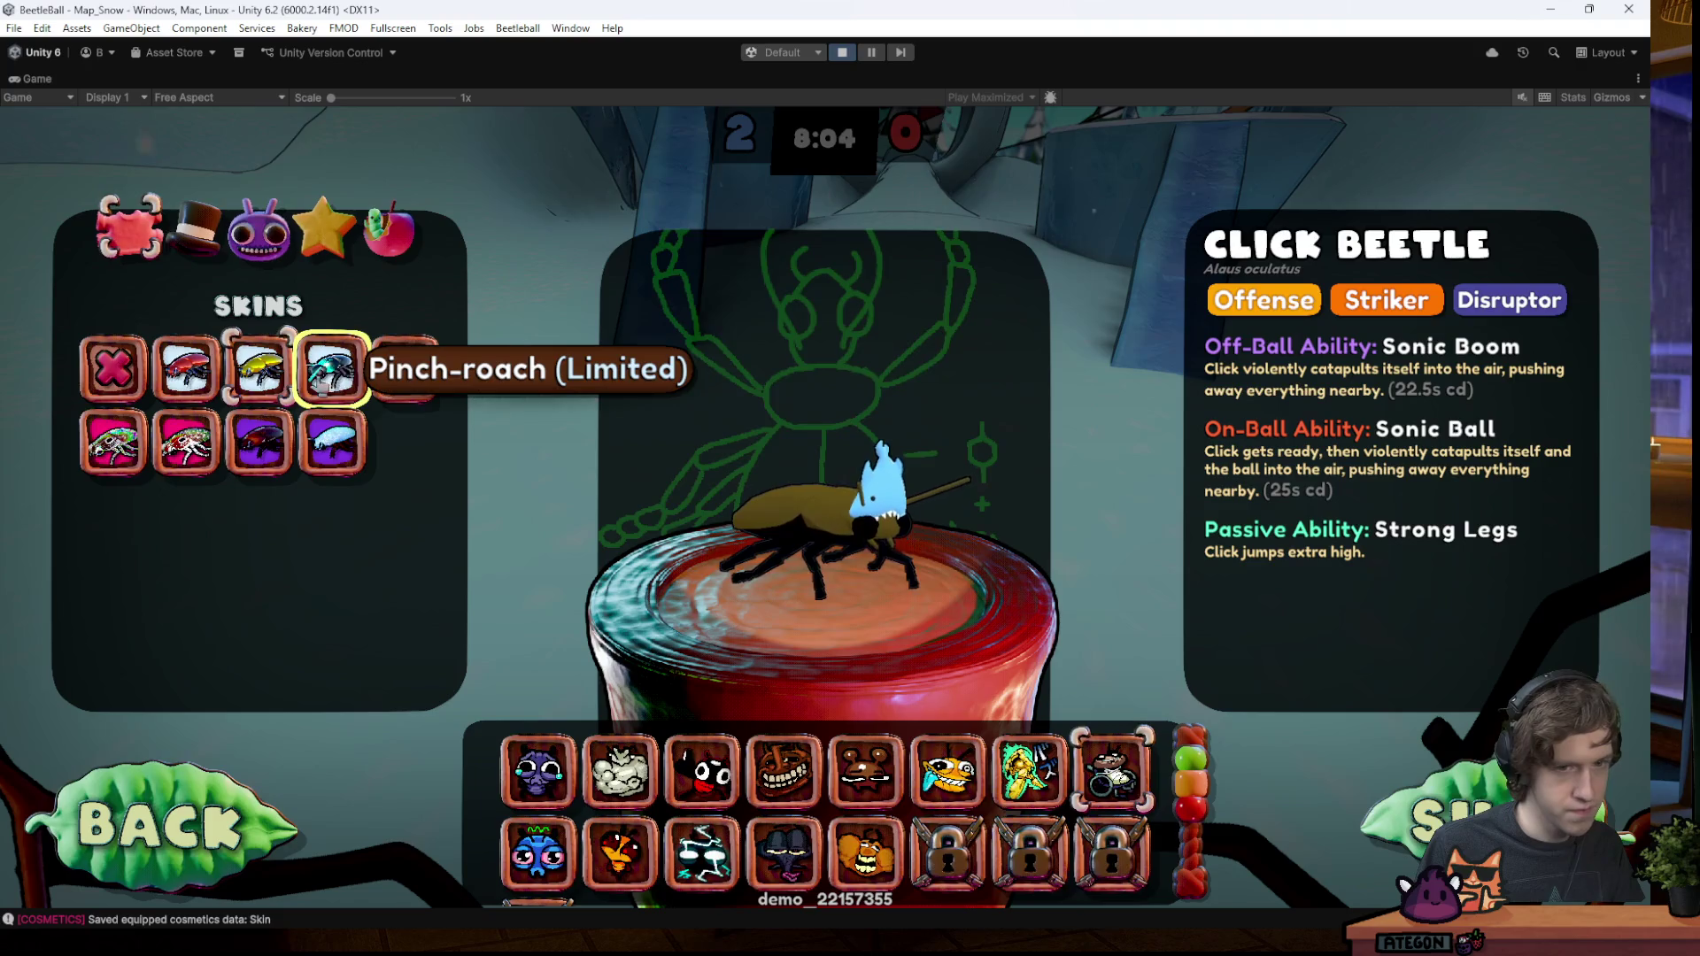
pyautogui.click(332, 367)
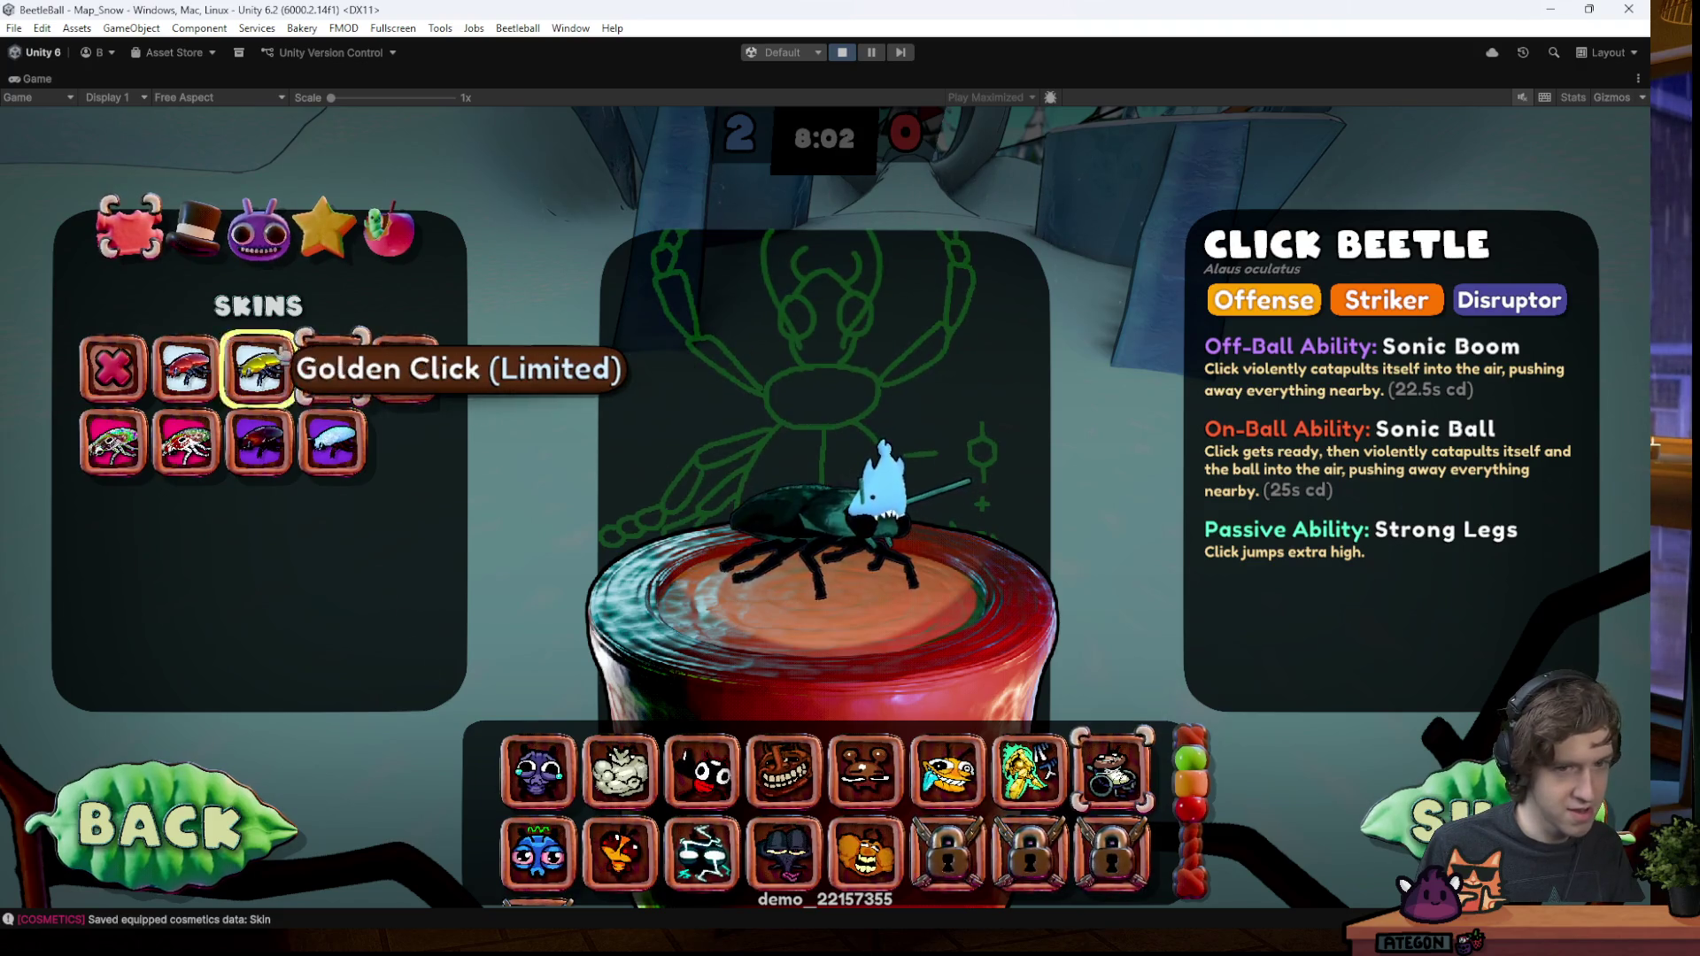
pyautogui.click(287, 361)
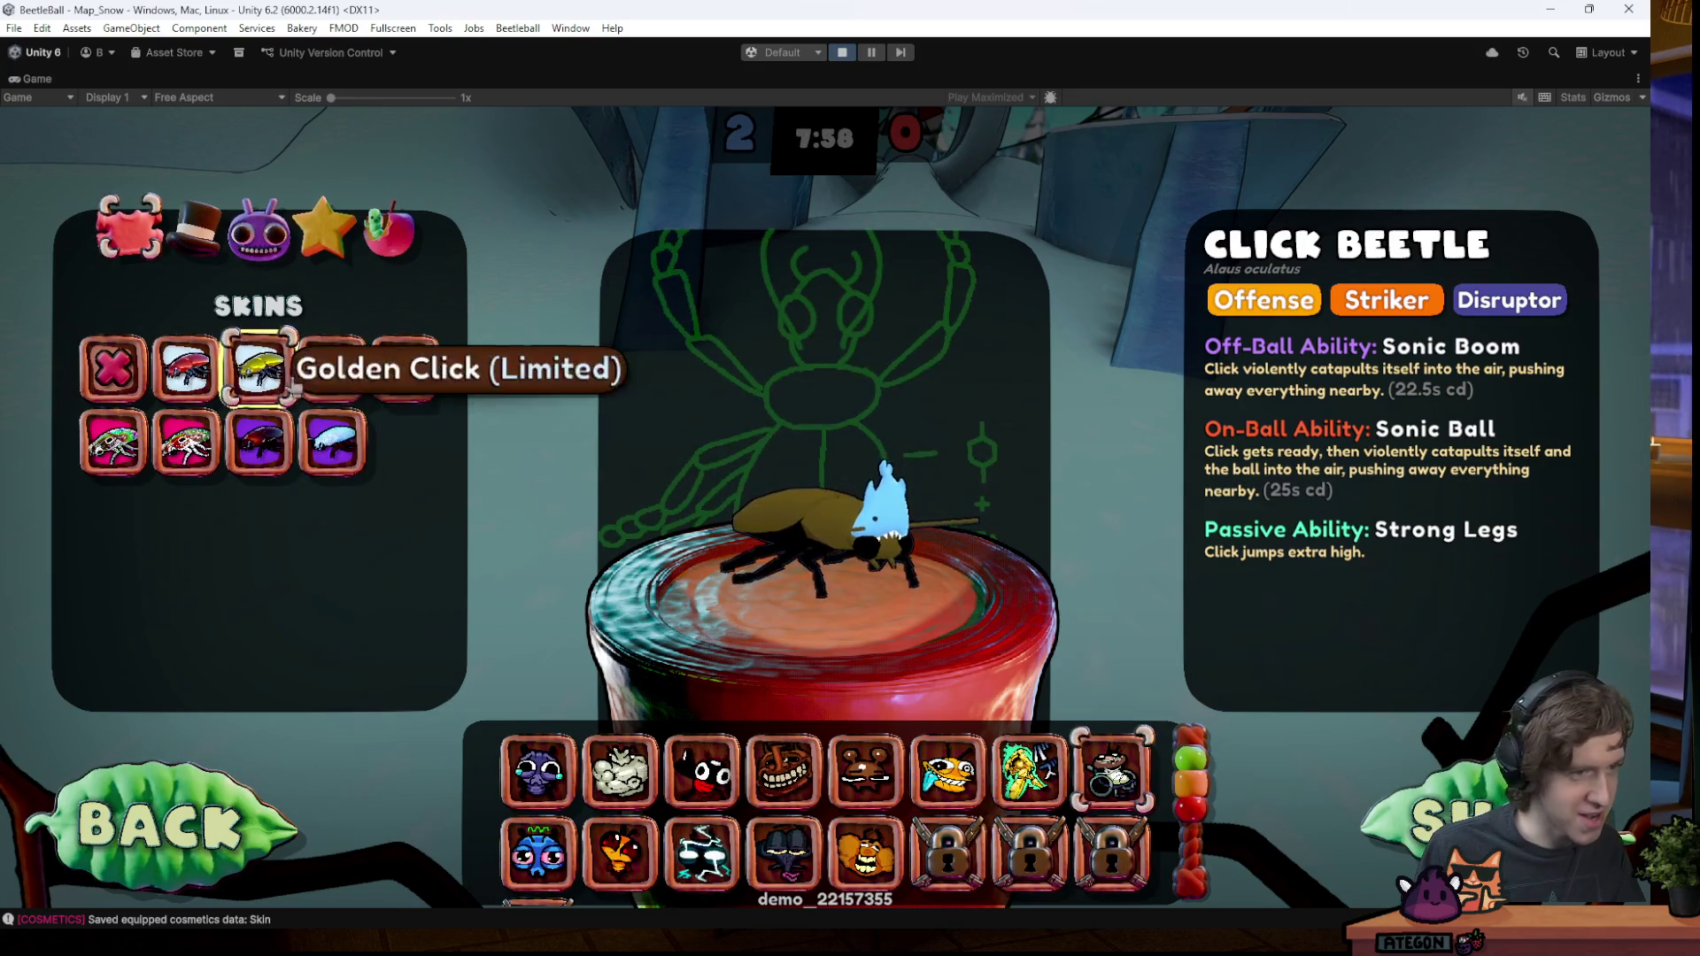
pyautogui.click(332, 440)
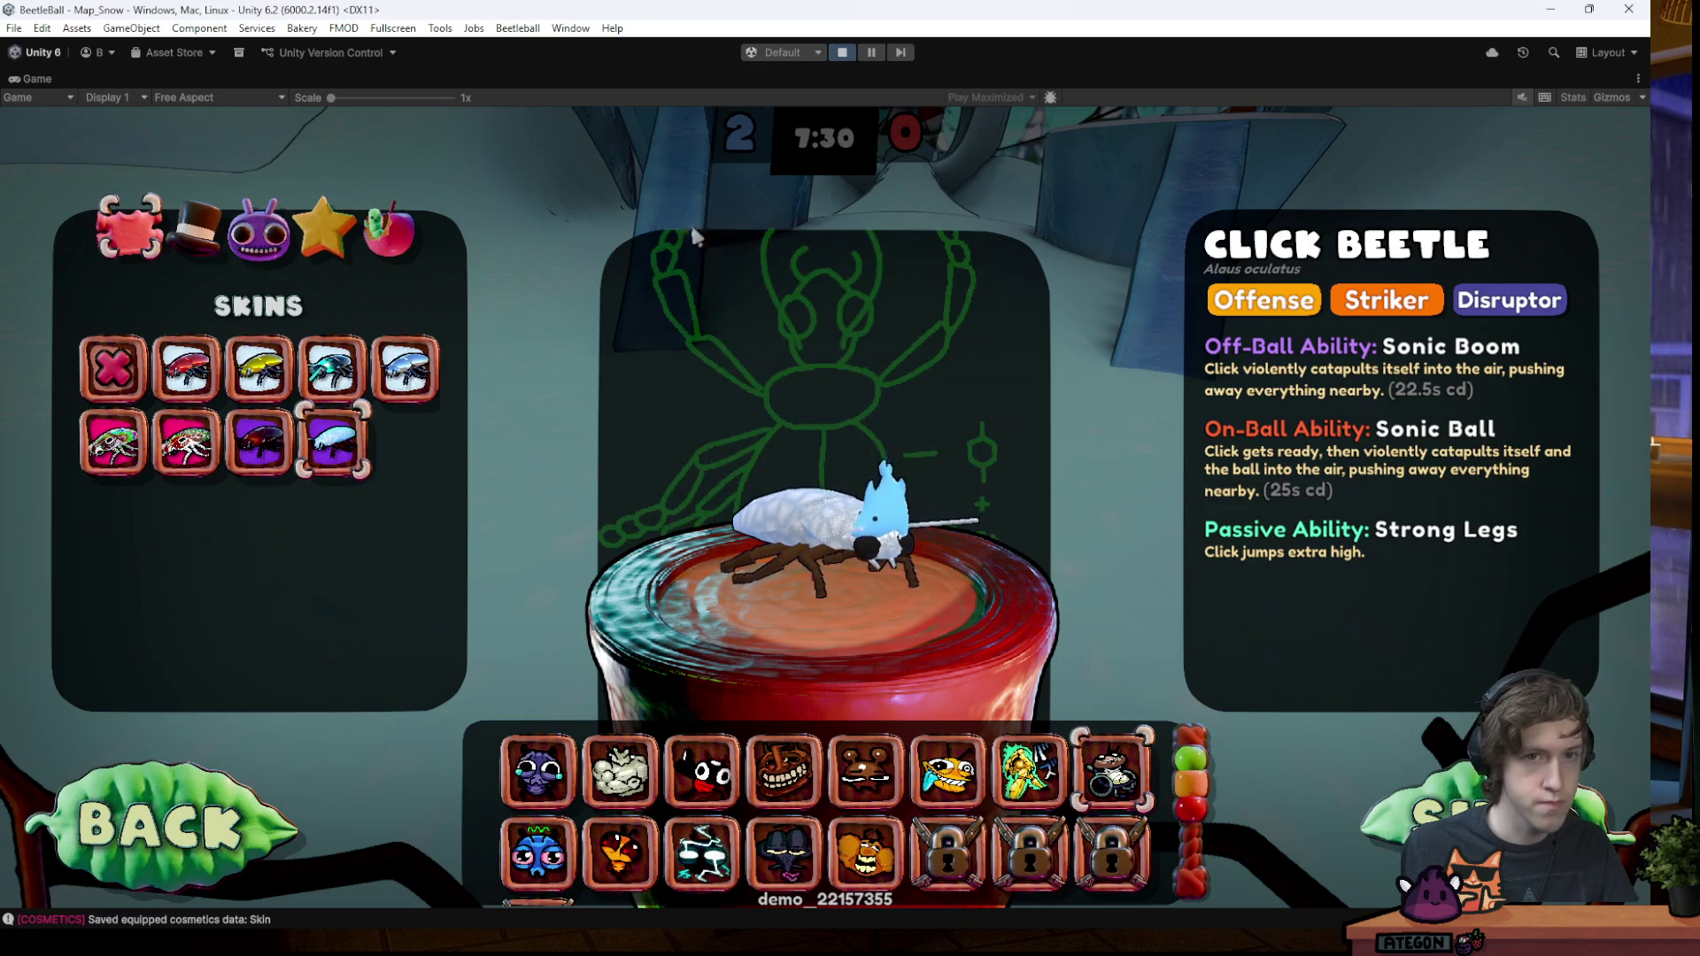
pyautogui.click(327, 441)
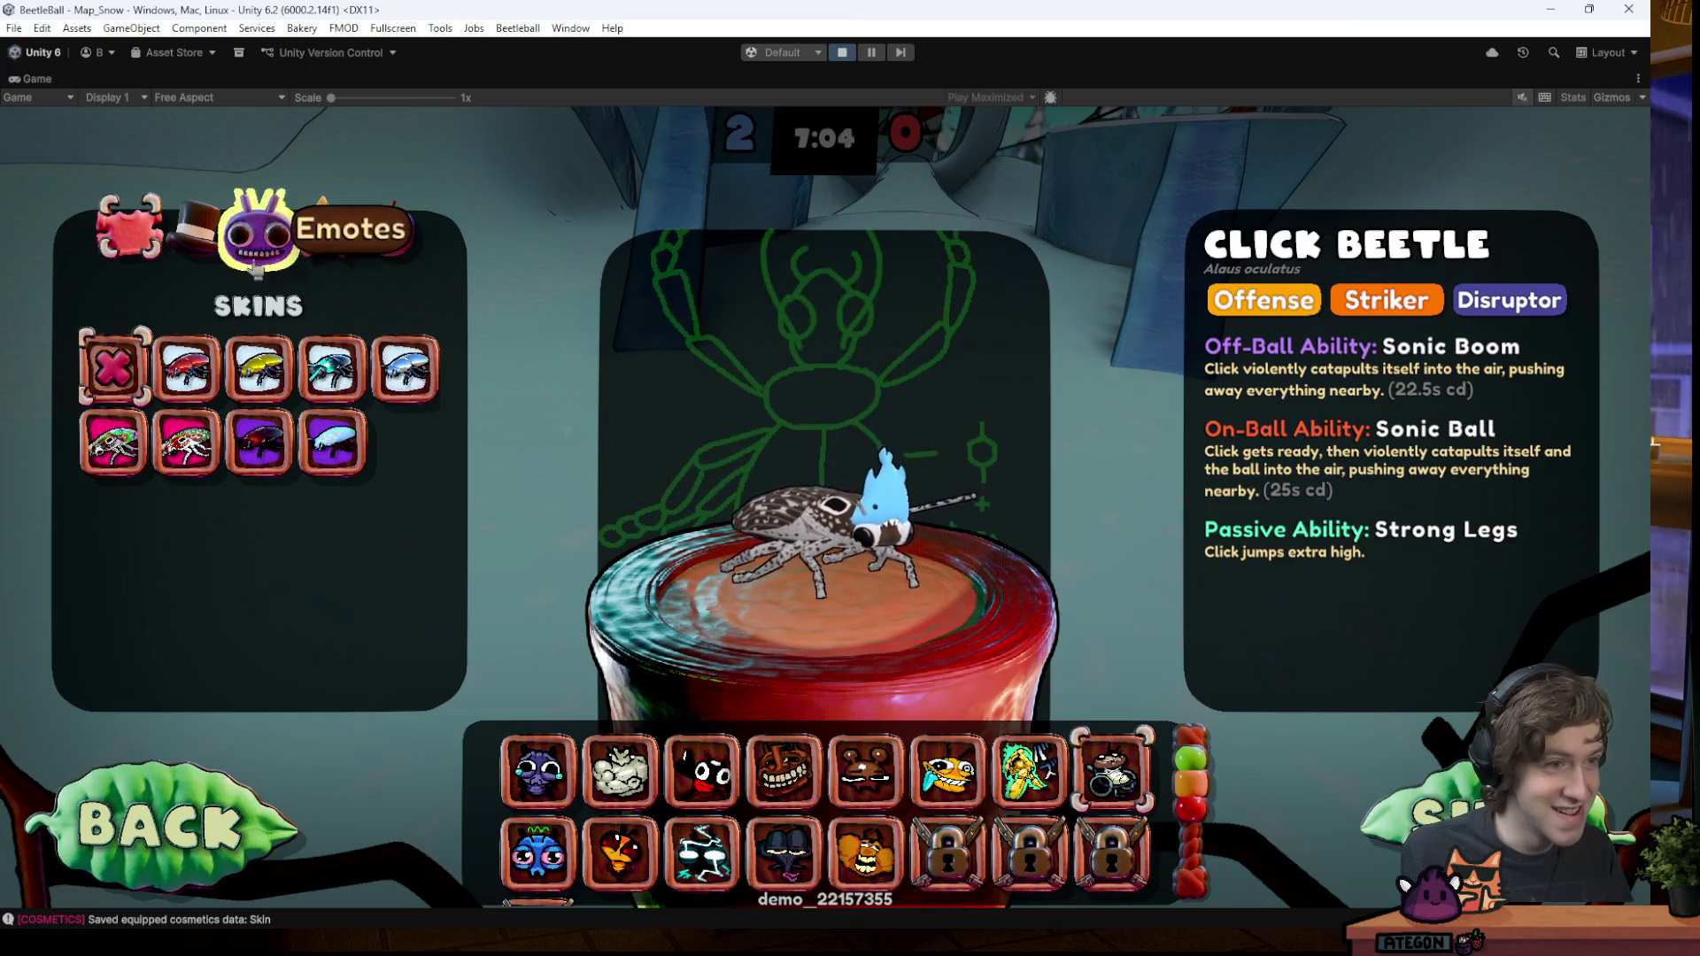
# - Browse the emotes, hats and effects categories and spin the beetle preview to face left
pyautogui.click(259, 265)
pyautogui.click(194, 239)
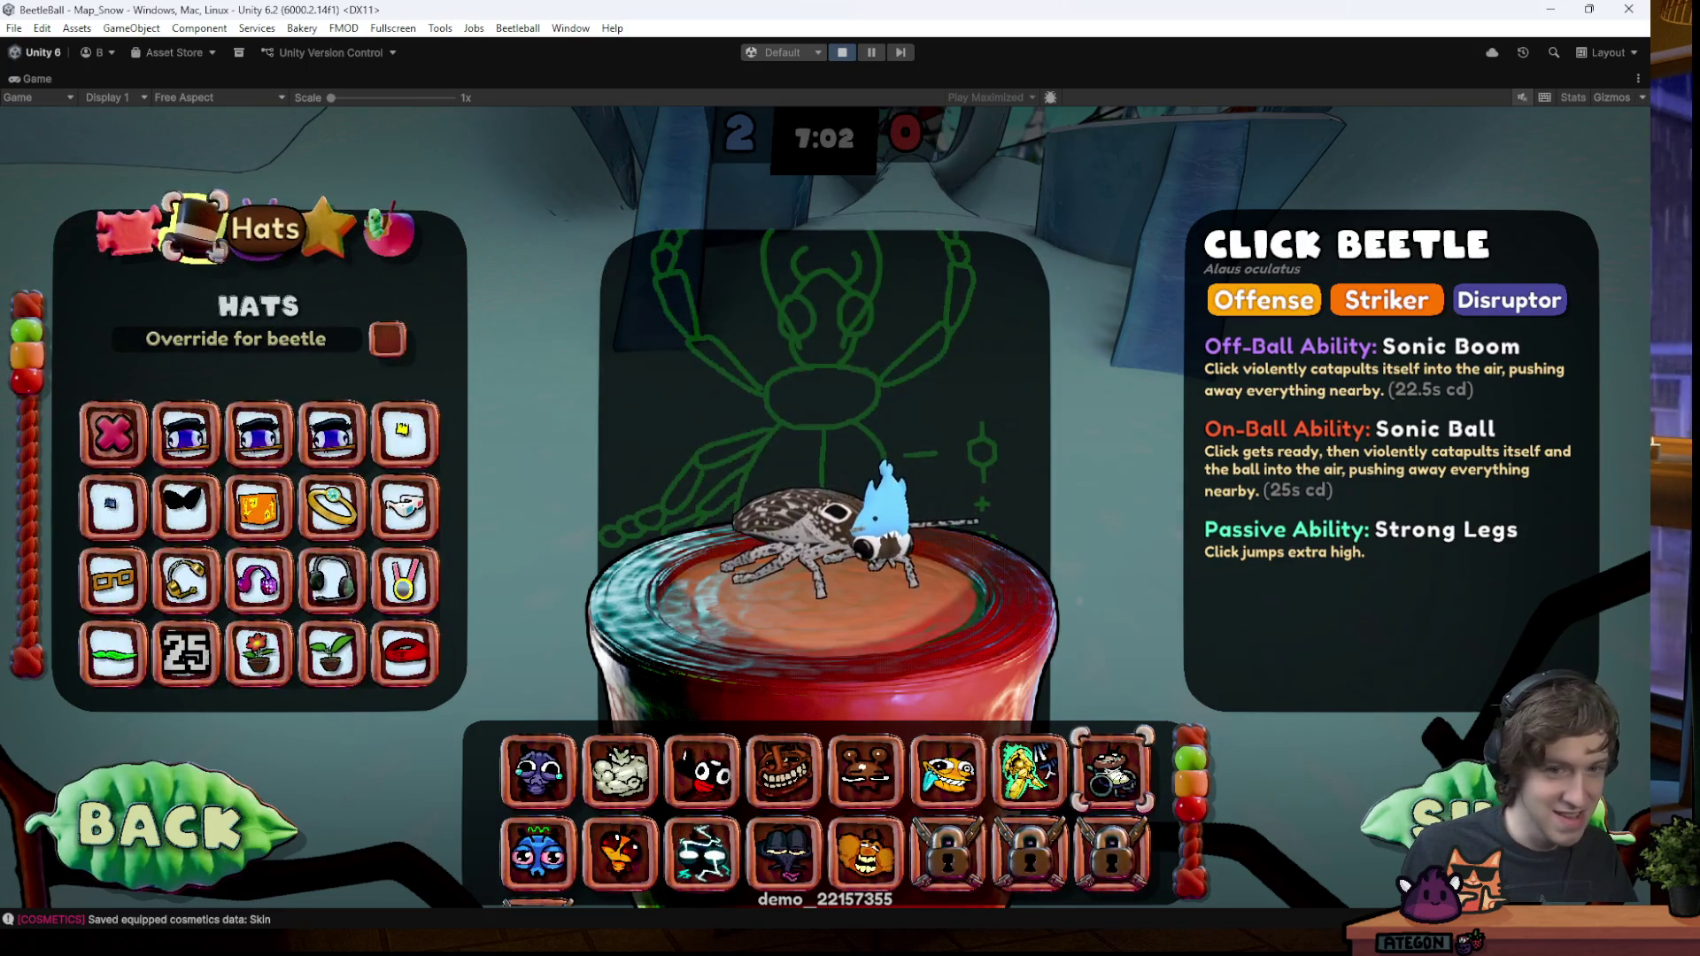
pyautogui.press('e')
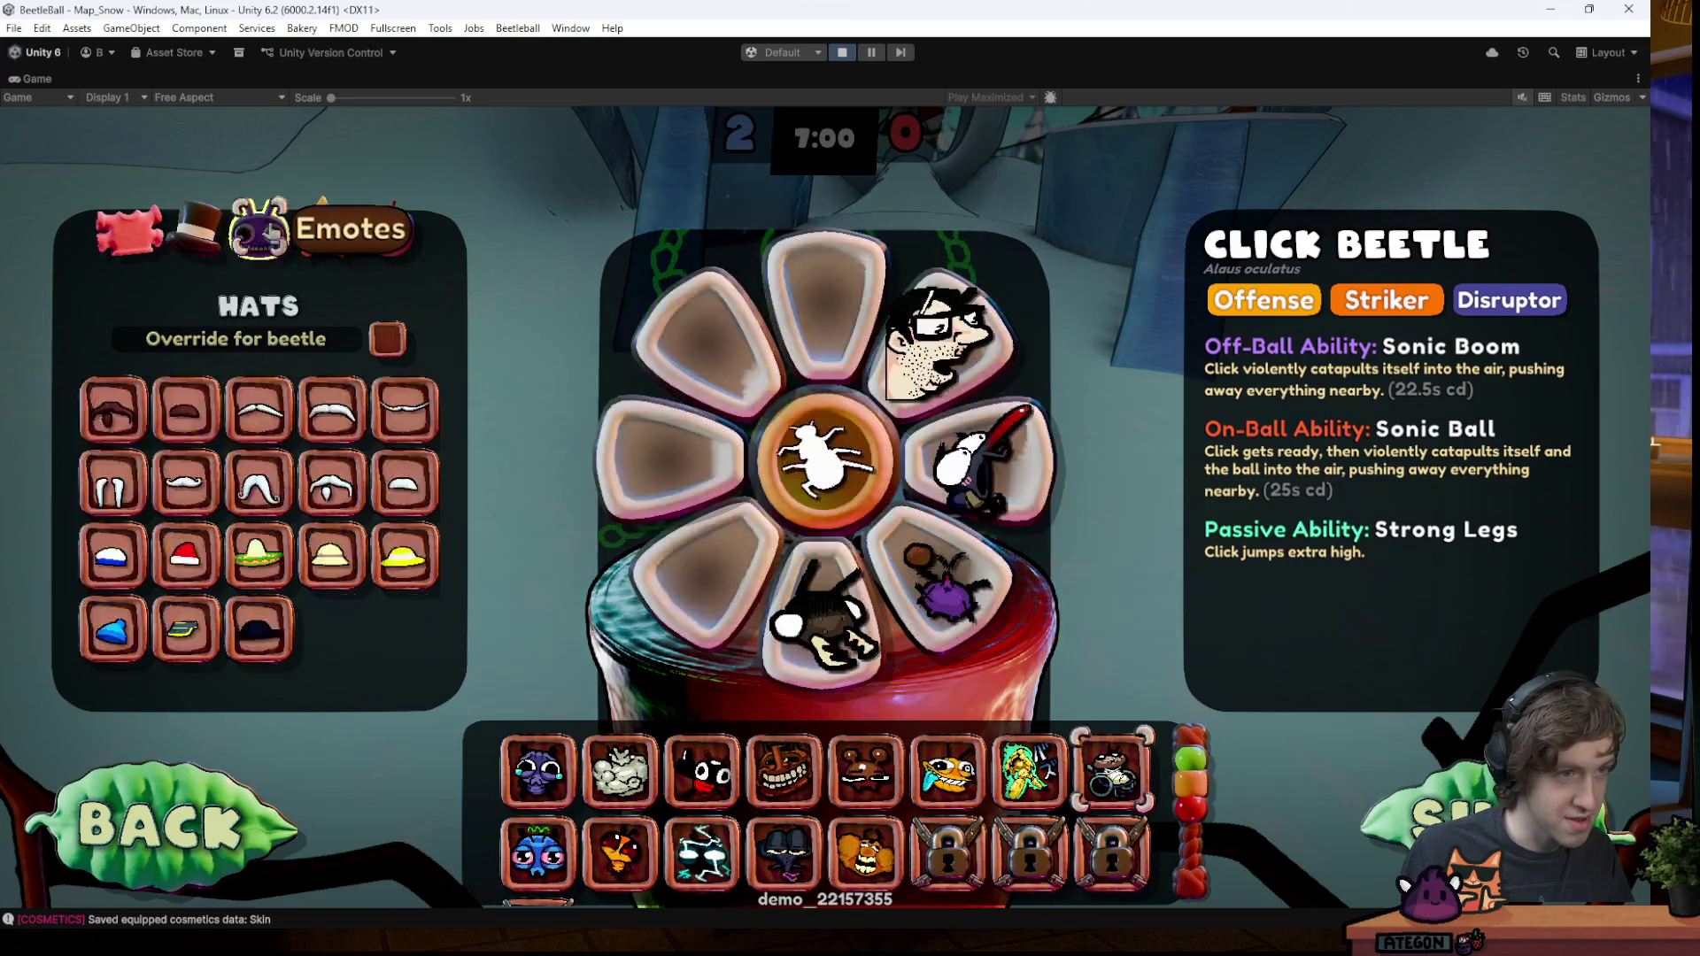
pyautogui.press('e')
pyautogui.press('q')
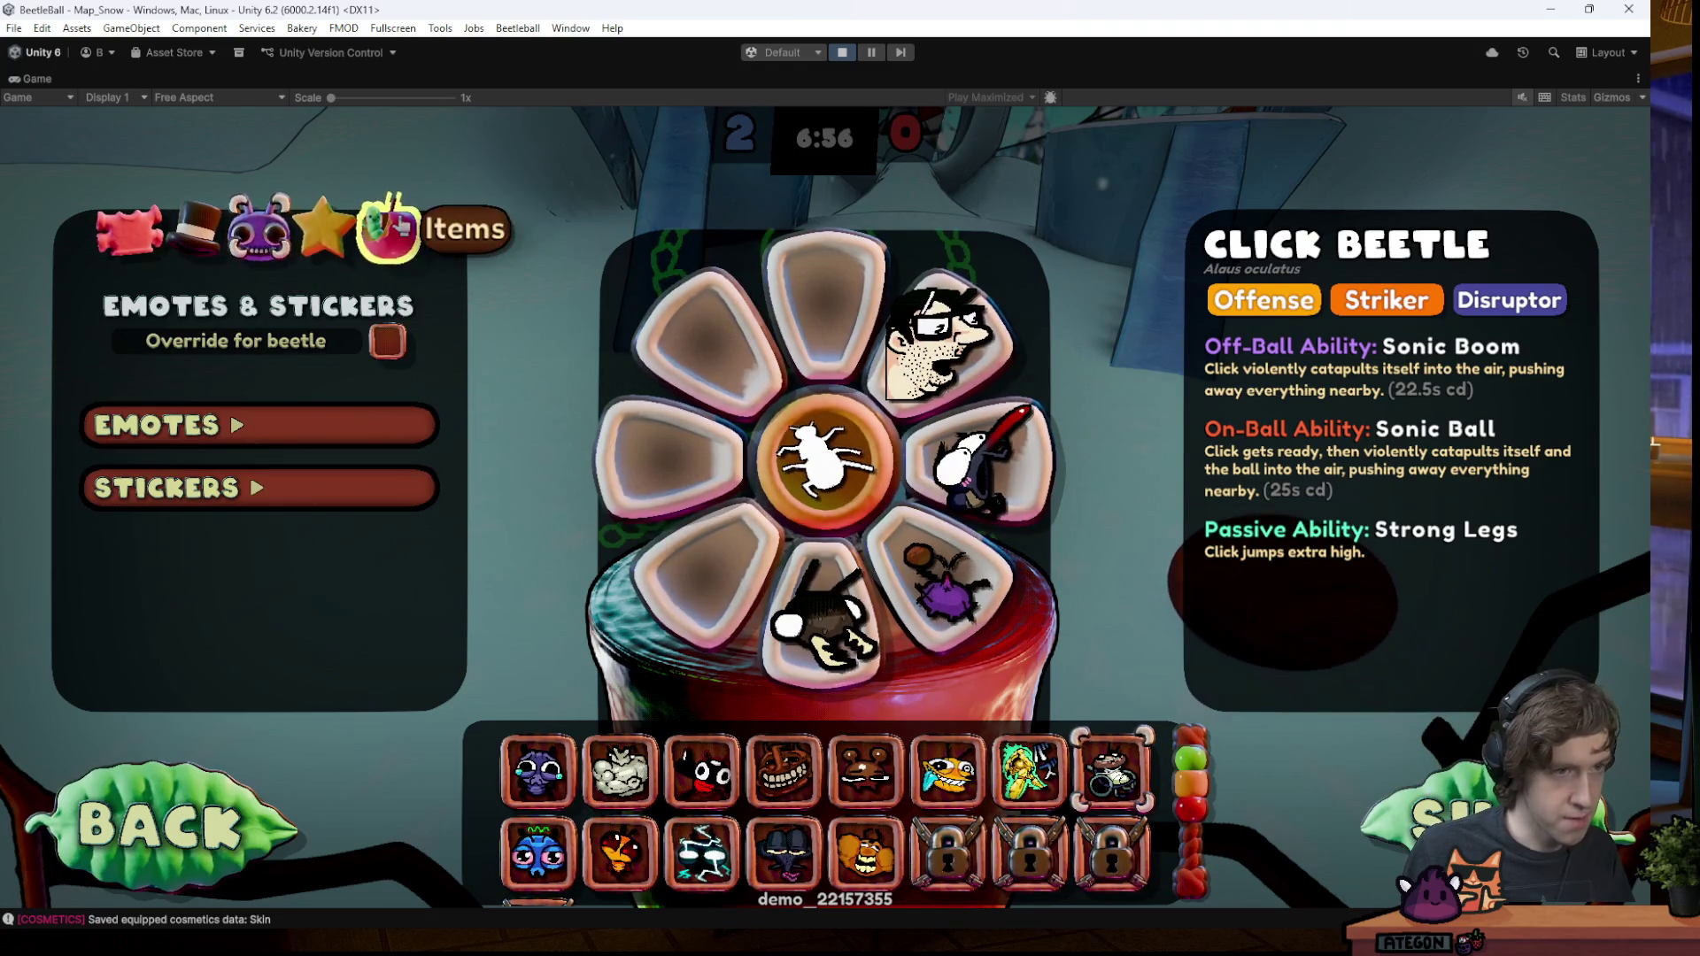
pyautogui.press('q')
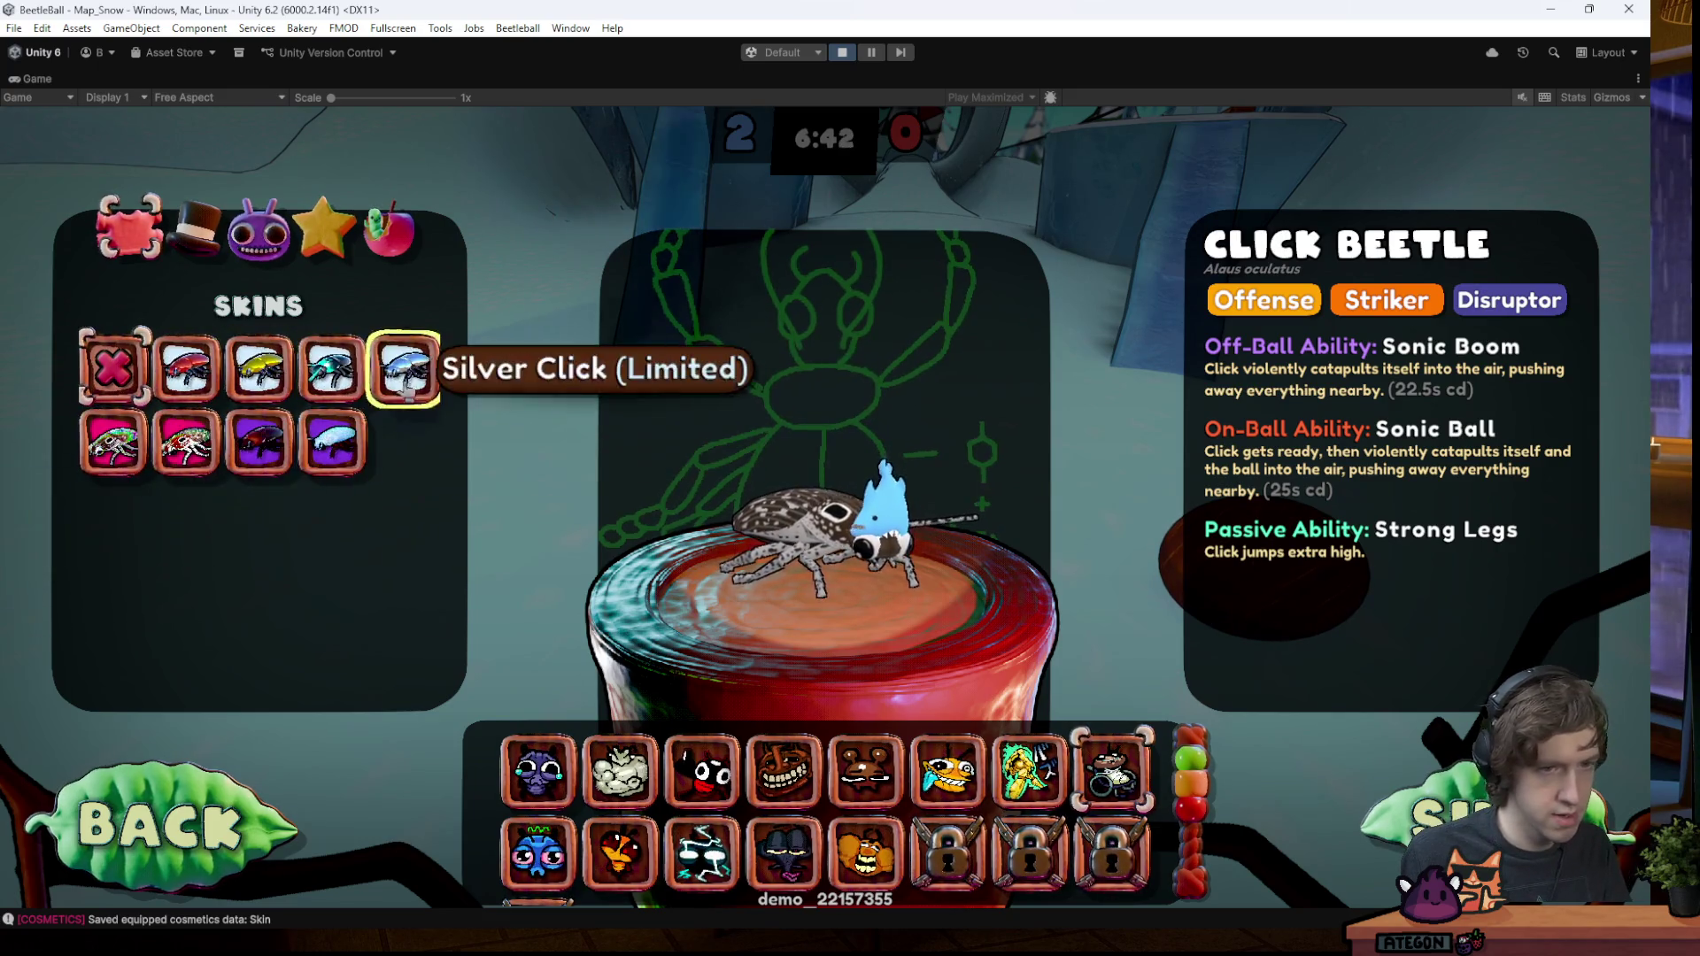
pyautogui.moveTo(894, 611); pyautogui.dragTo(718, 610)
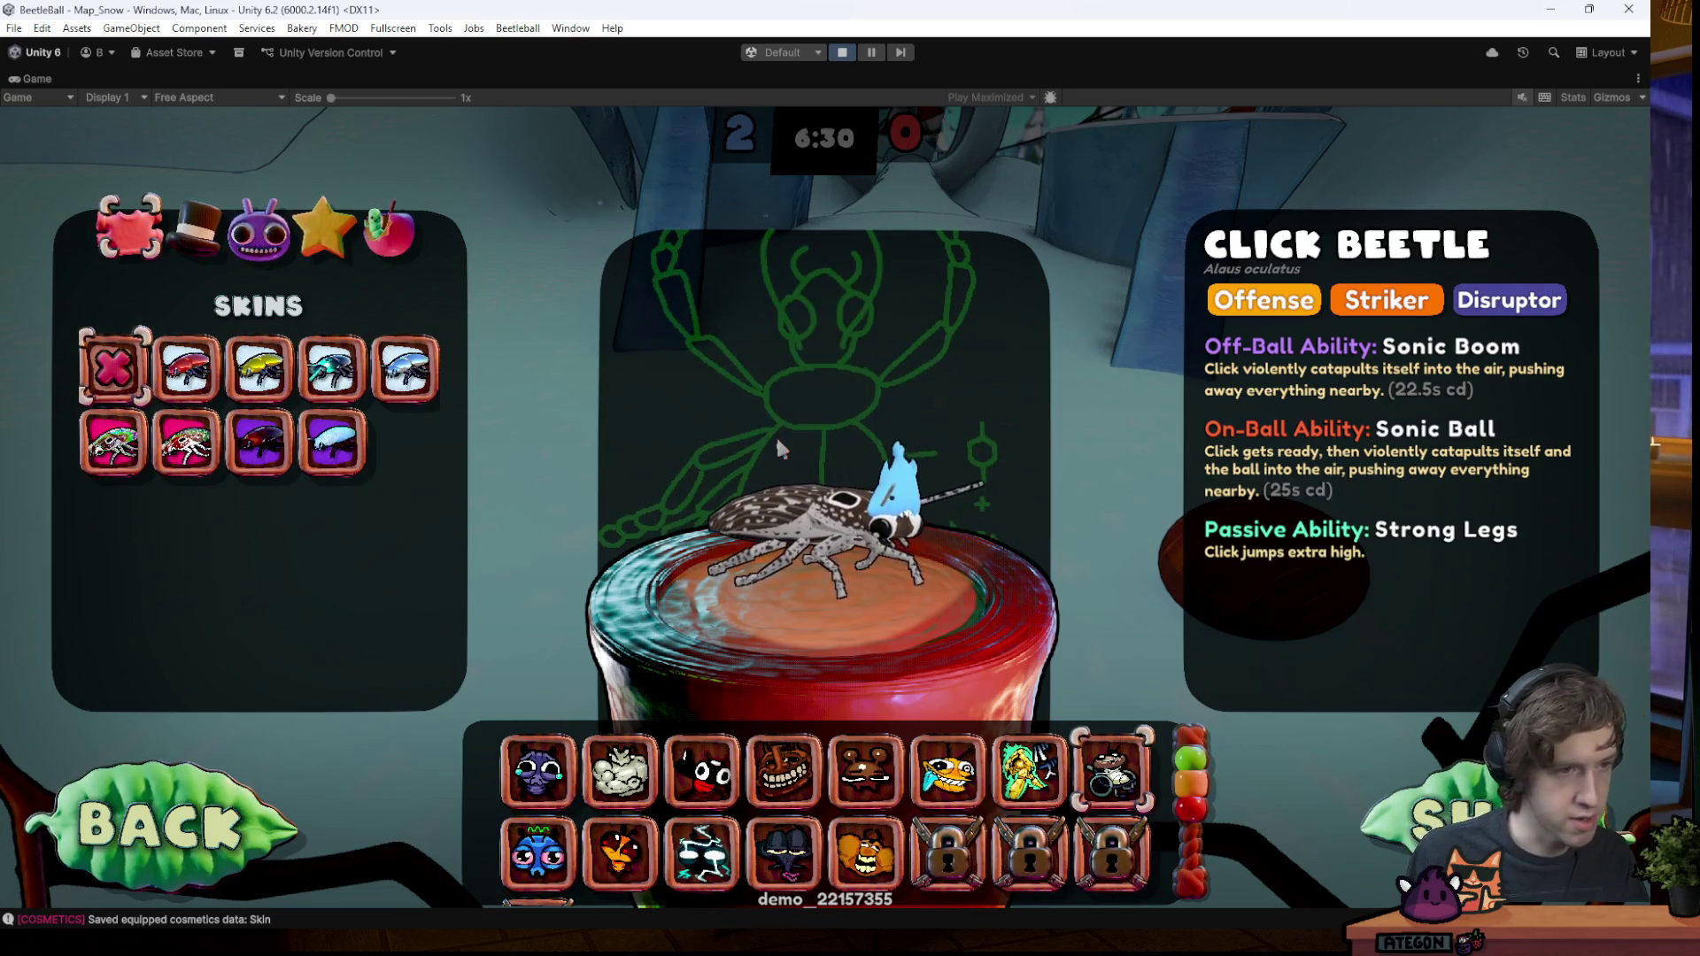
# - Return to the skins list, leave customization and resume the match
pyautogui.click(257, 232)
pyautogui.click(132, 227)
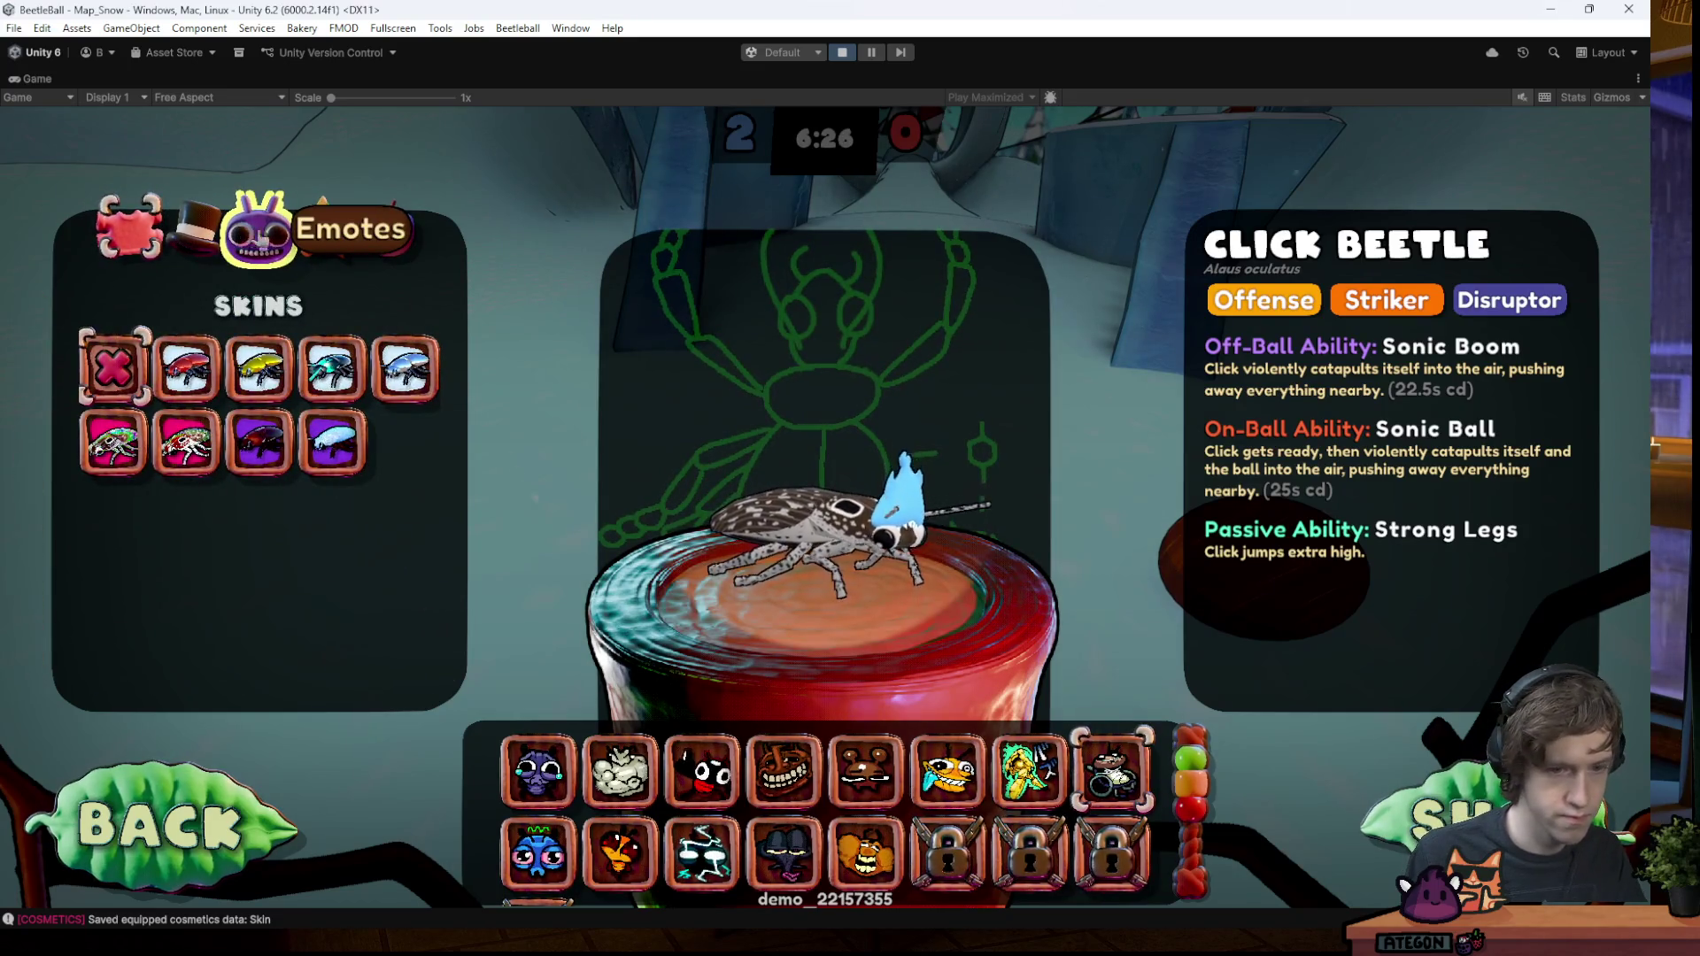
pyautogui.click(250, 807)
pyautogui.press('Escape')
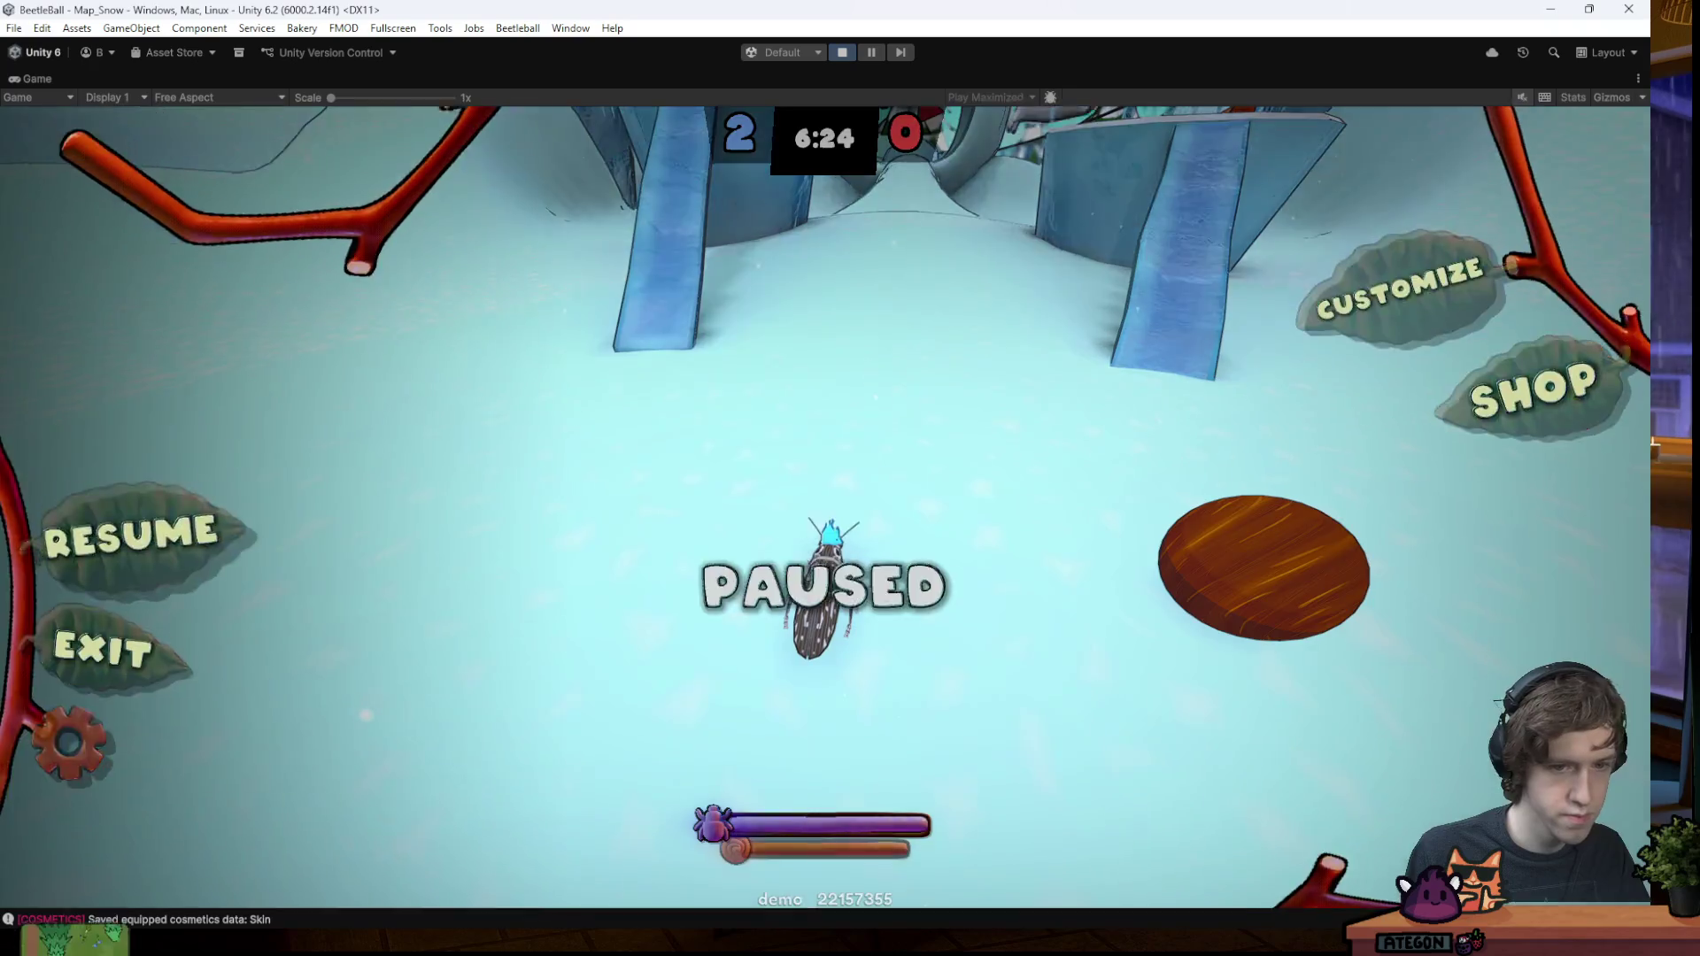
# - Carry the ball down the ice ramp and push it through the snowman's ring to win
pyautogui.press('w')
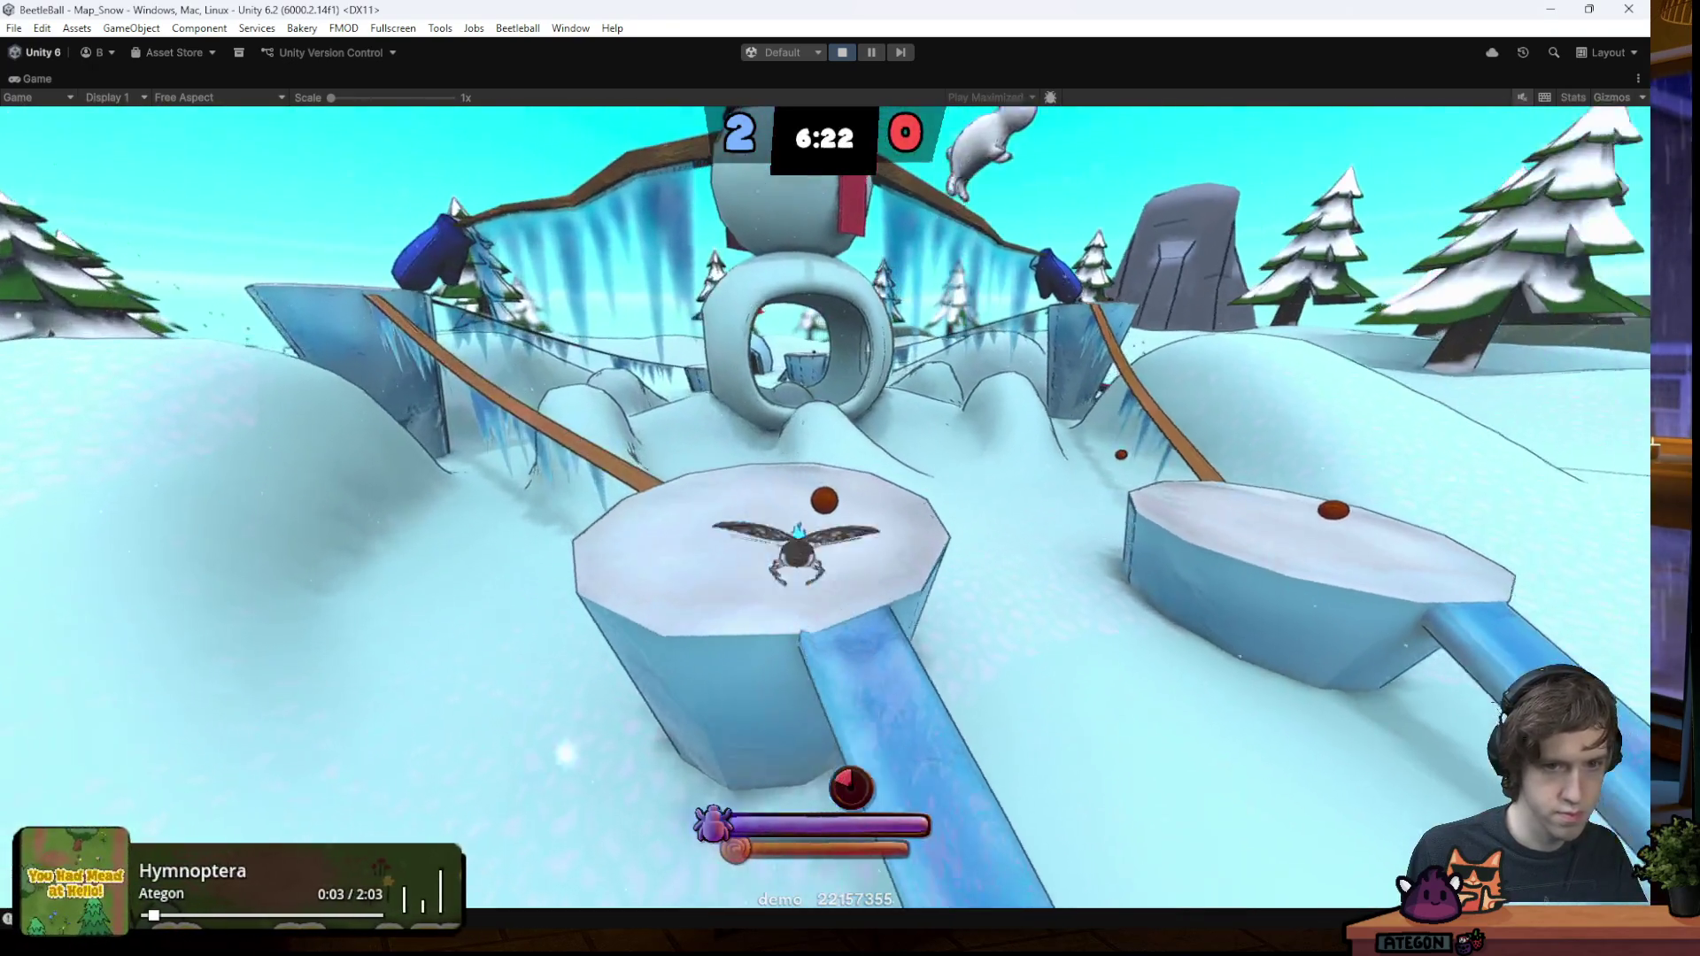
pyautogui.press('w')
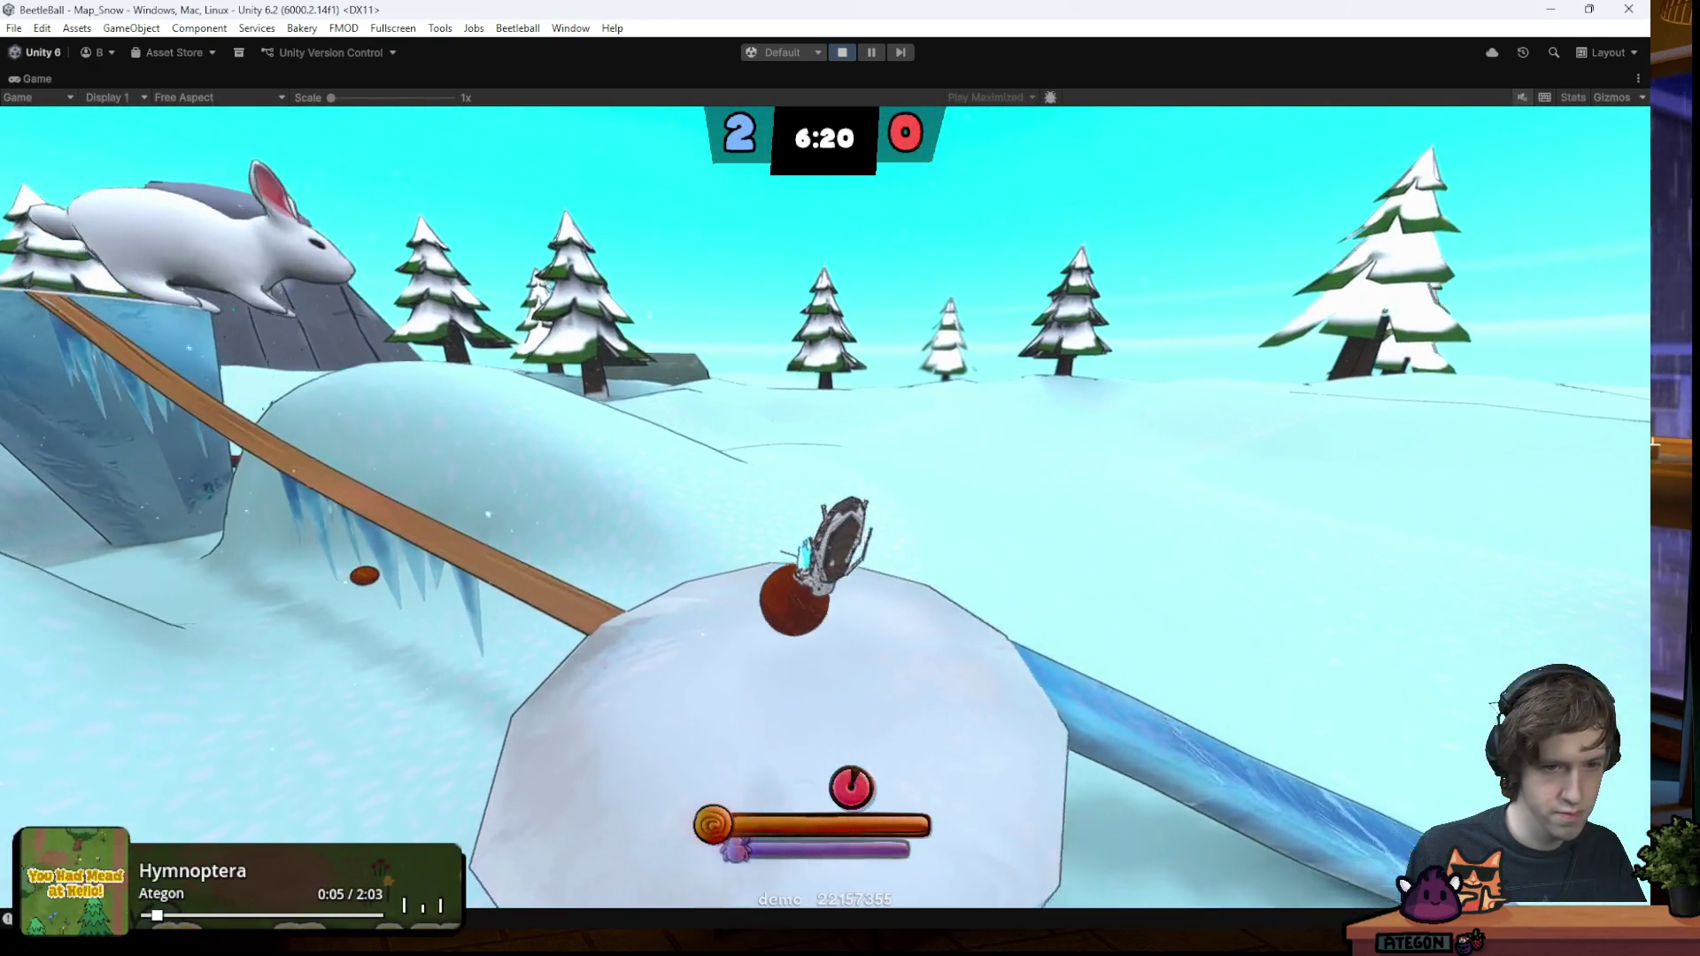
pyautogui.press('w')
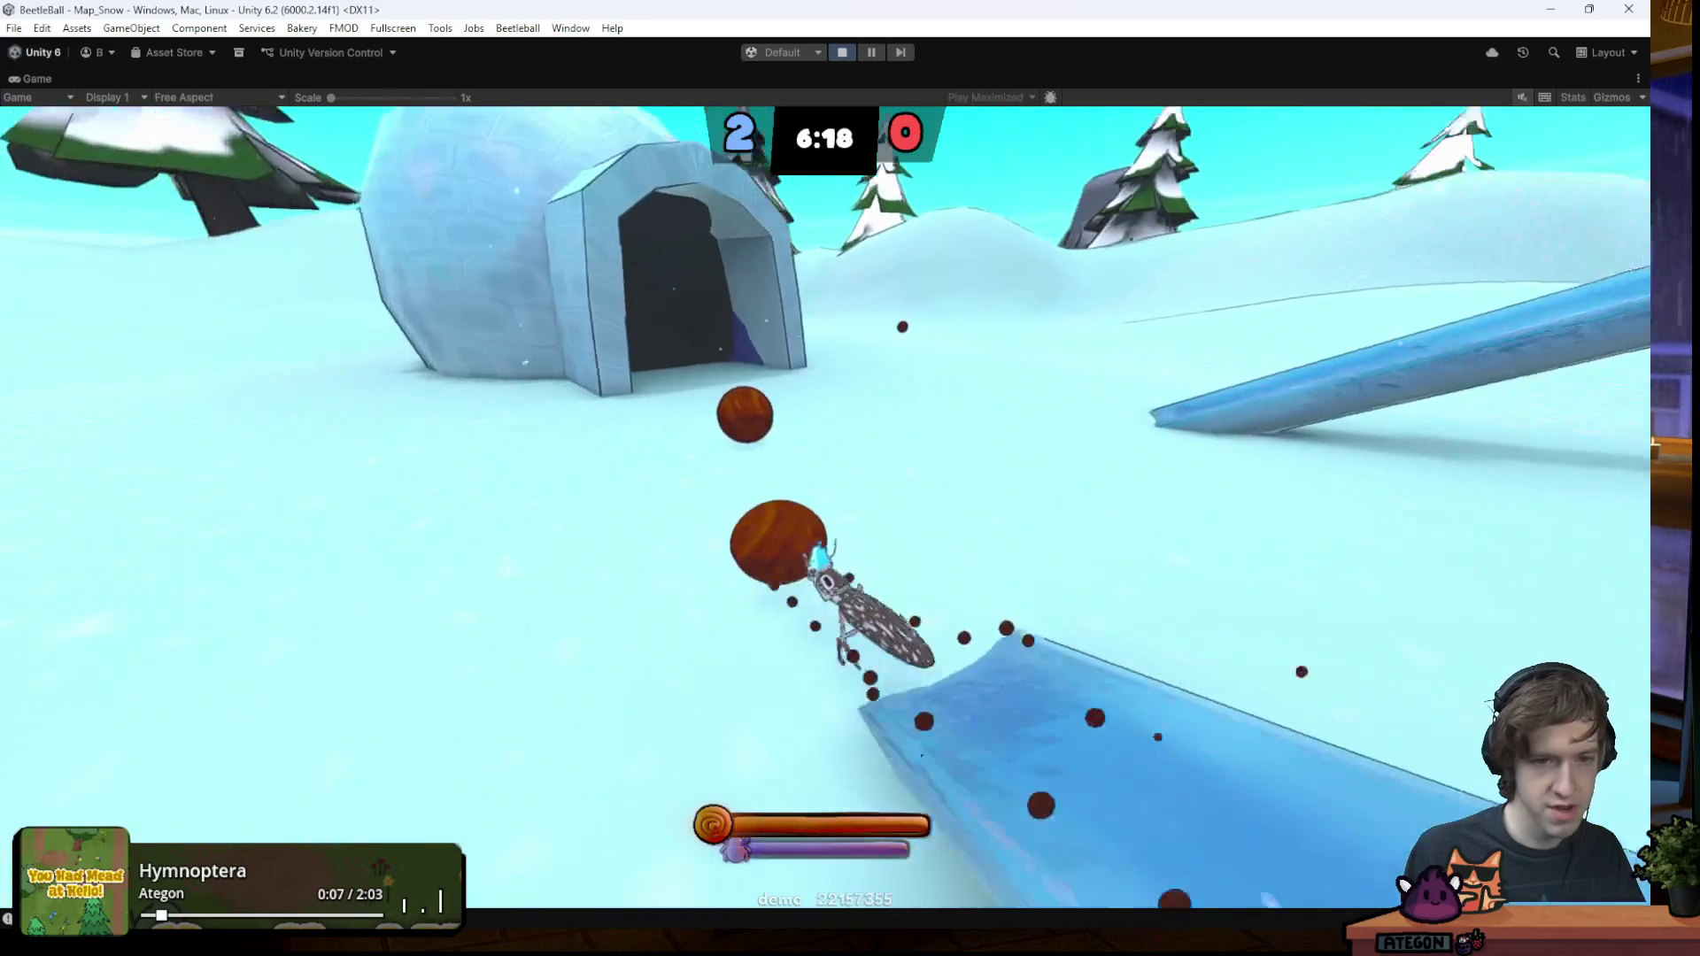
pyautogui.press('w')
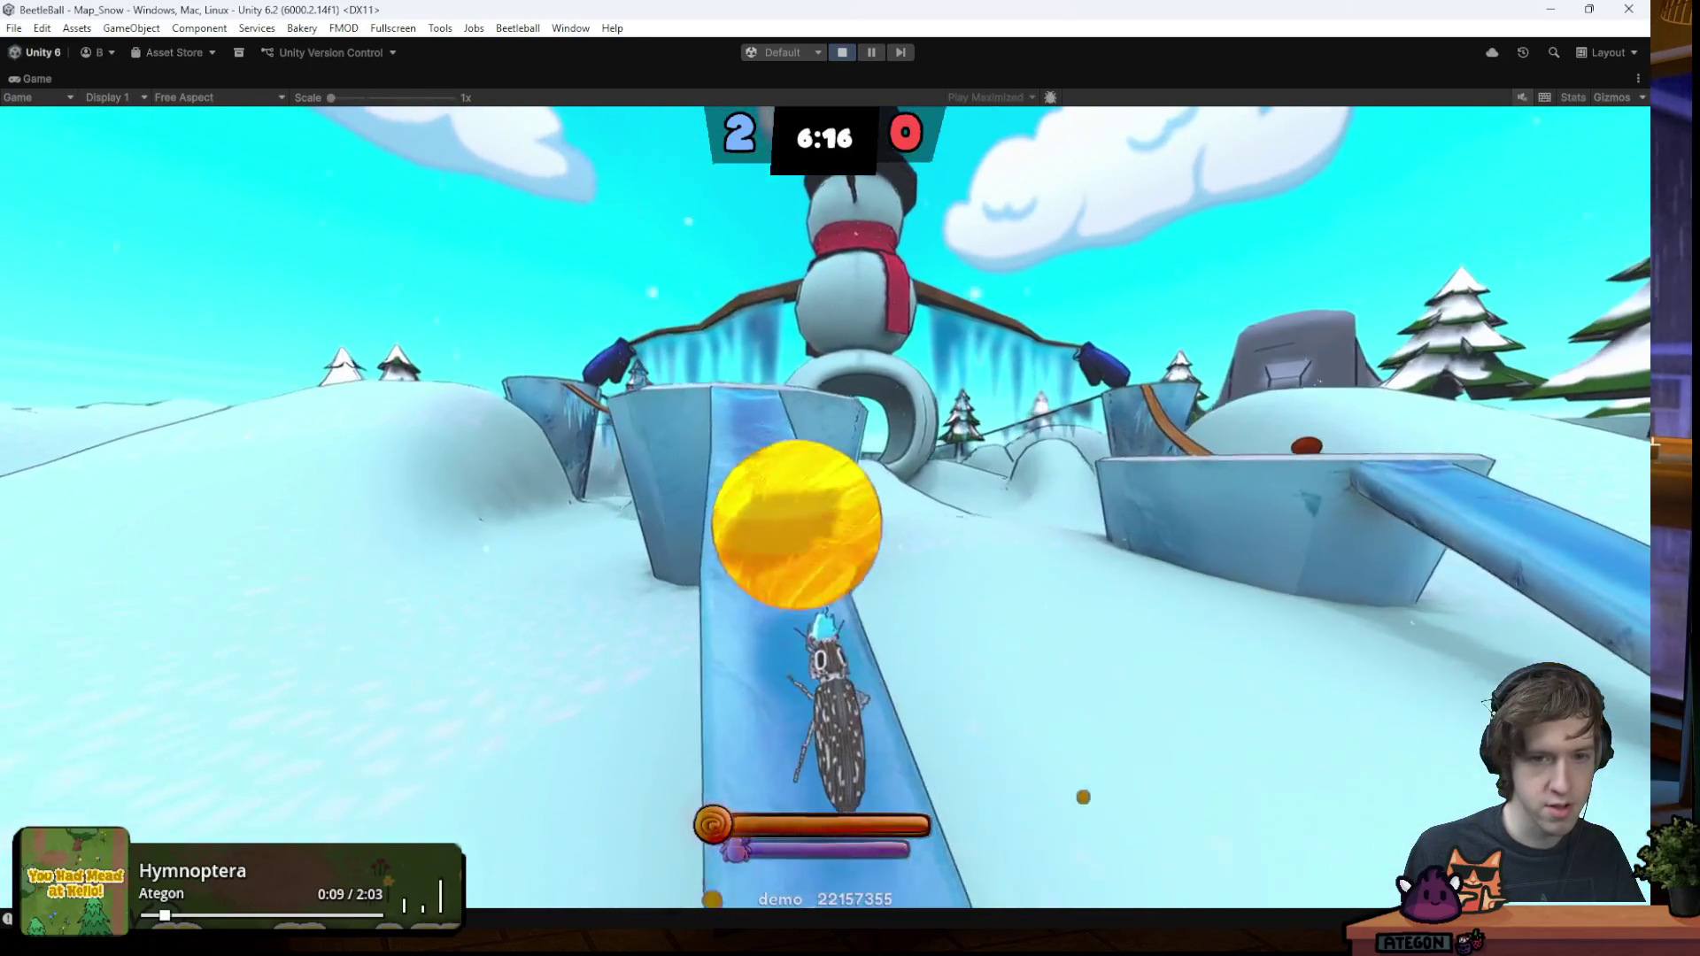
pyautogui.press('w')
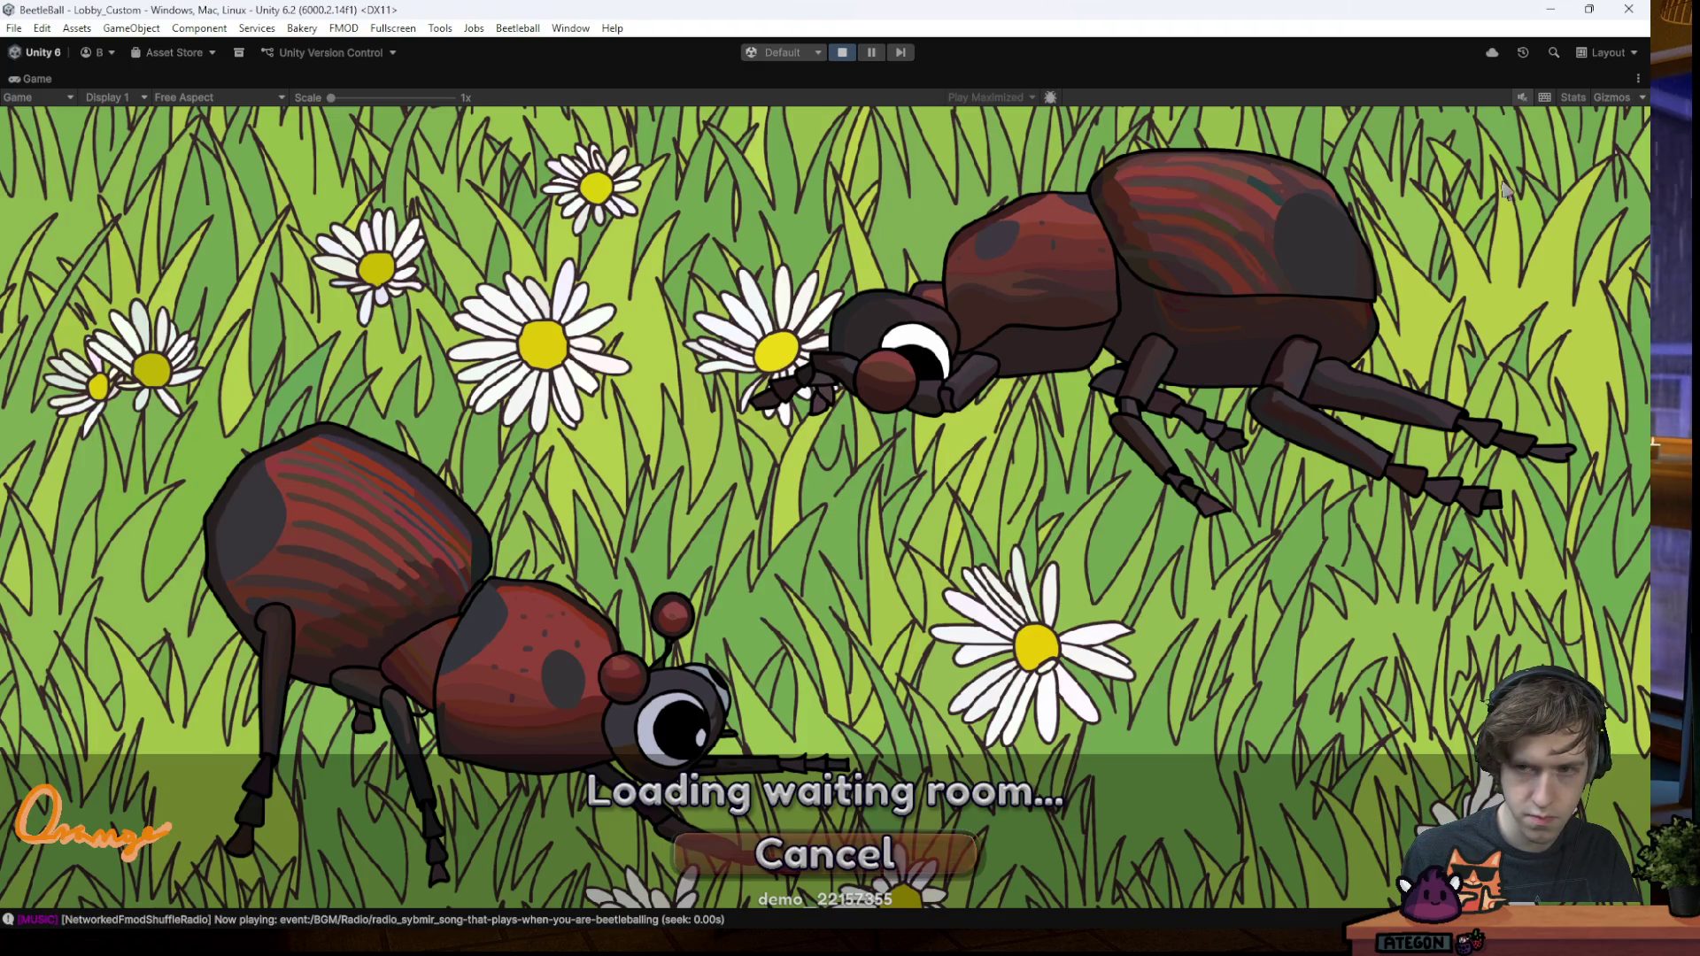
# - Equip the Ice Chain wing trail from the Effects category, then fly to show it off
pyautogui.press('Escape')
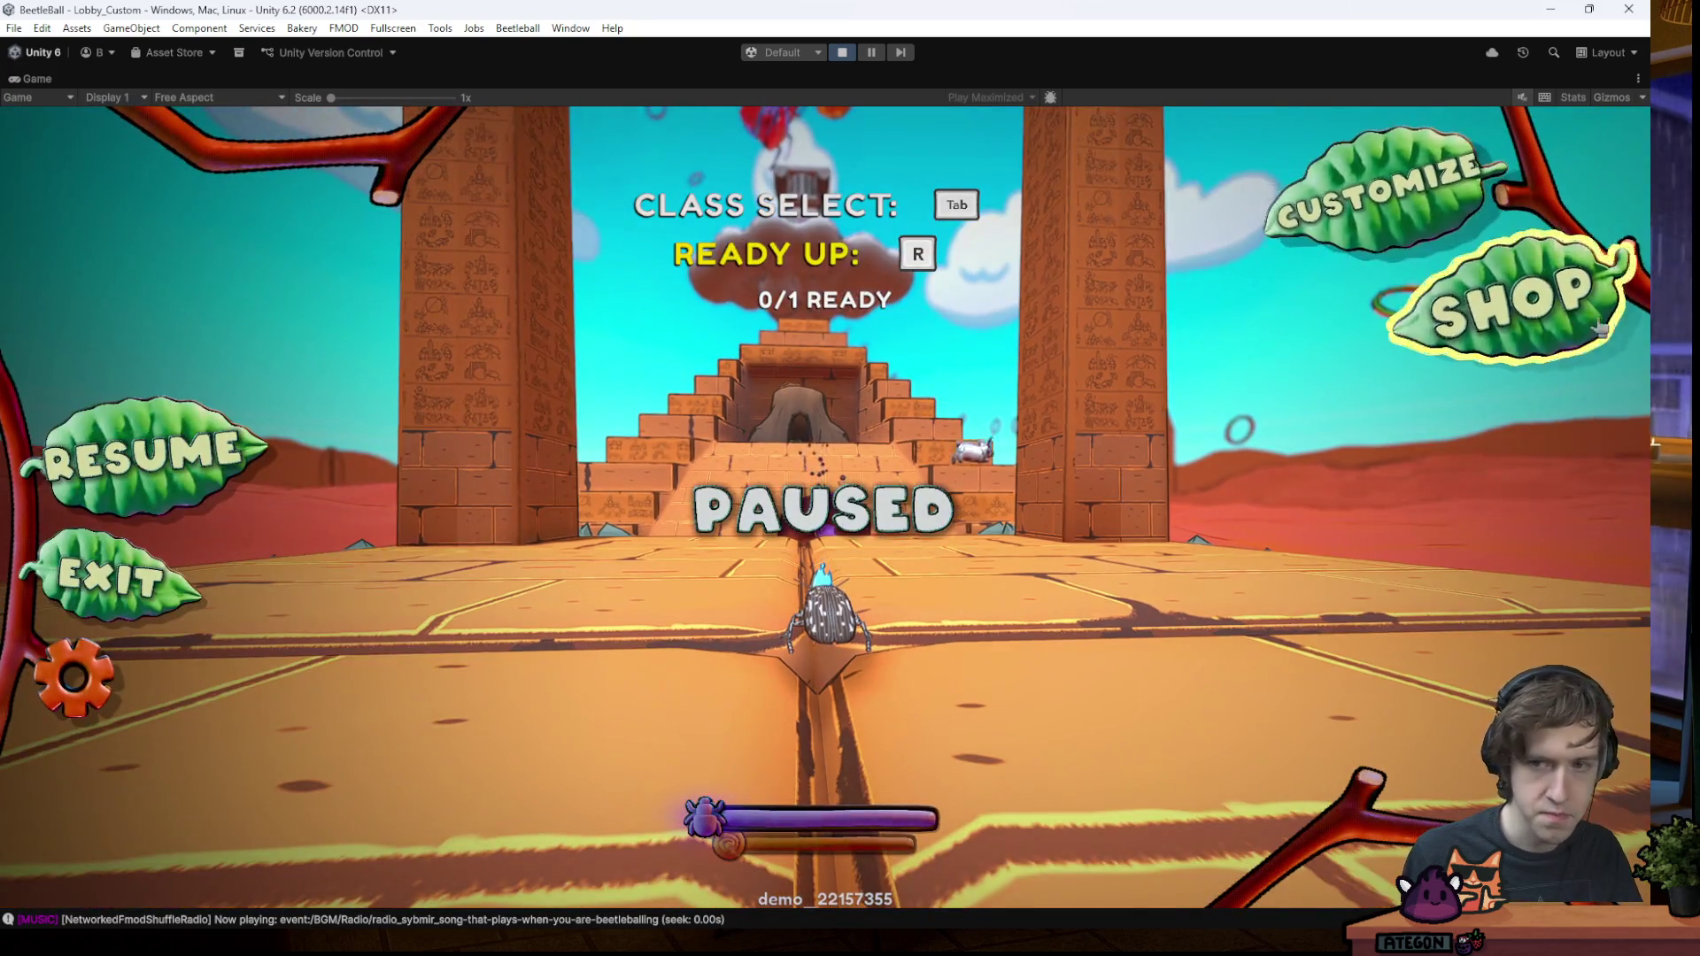
pyautogui.click(1598, 316)
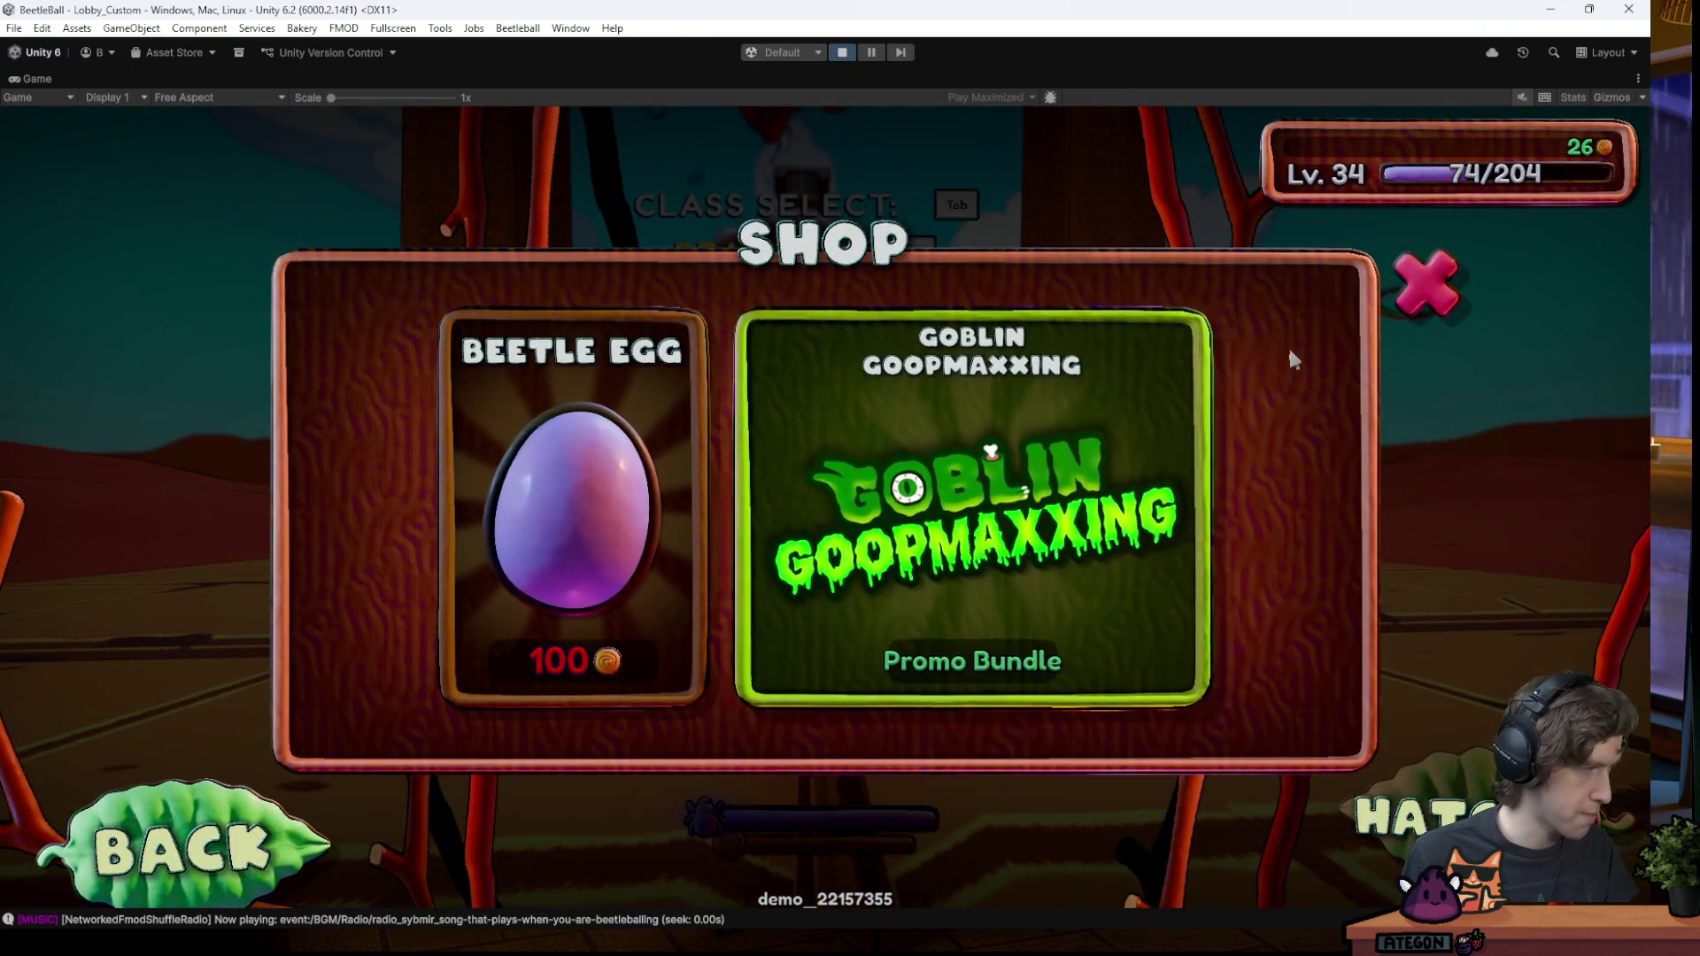
pyautogui.click(1425, 283)
pyautogui.click(1390, 186)
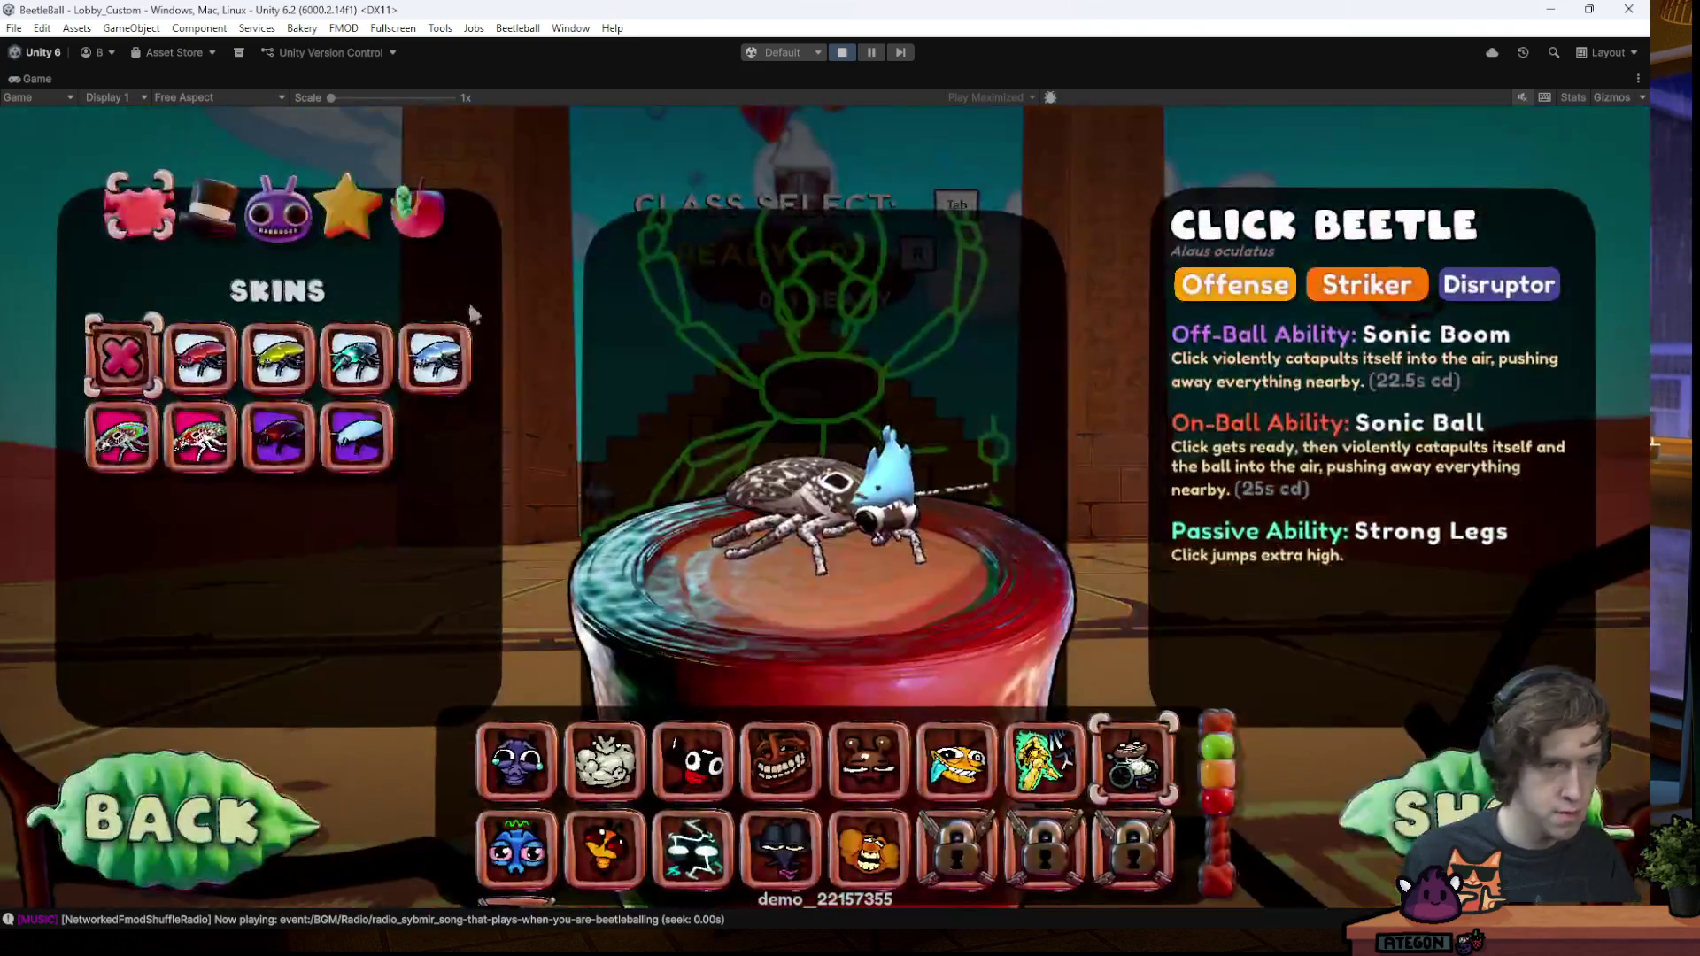
pyautogui.click(348, 207)
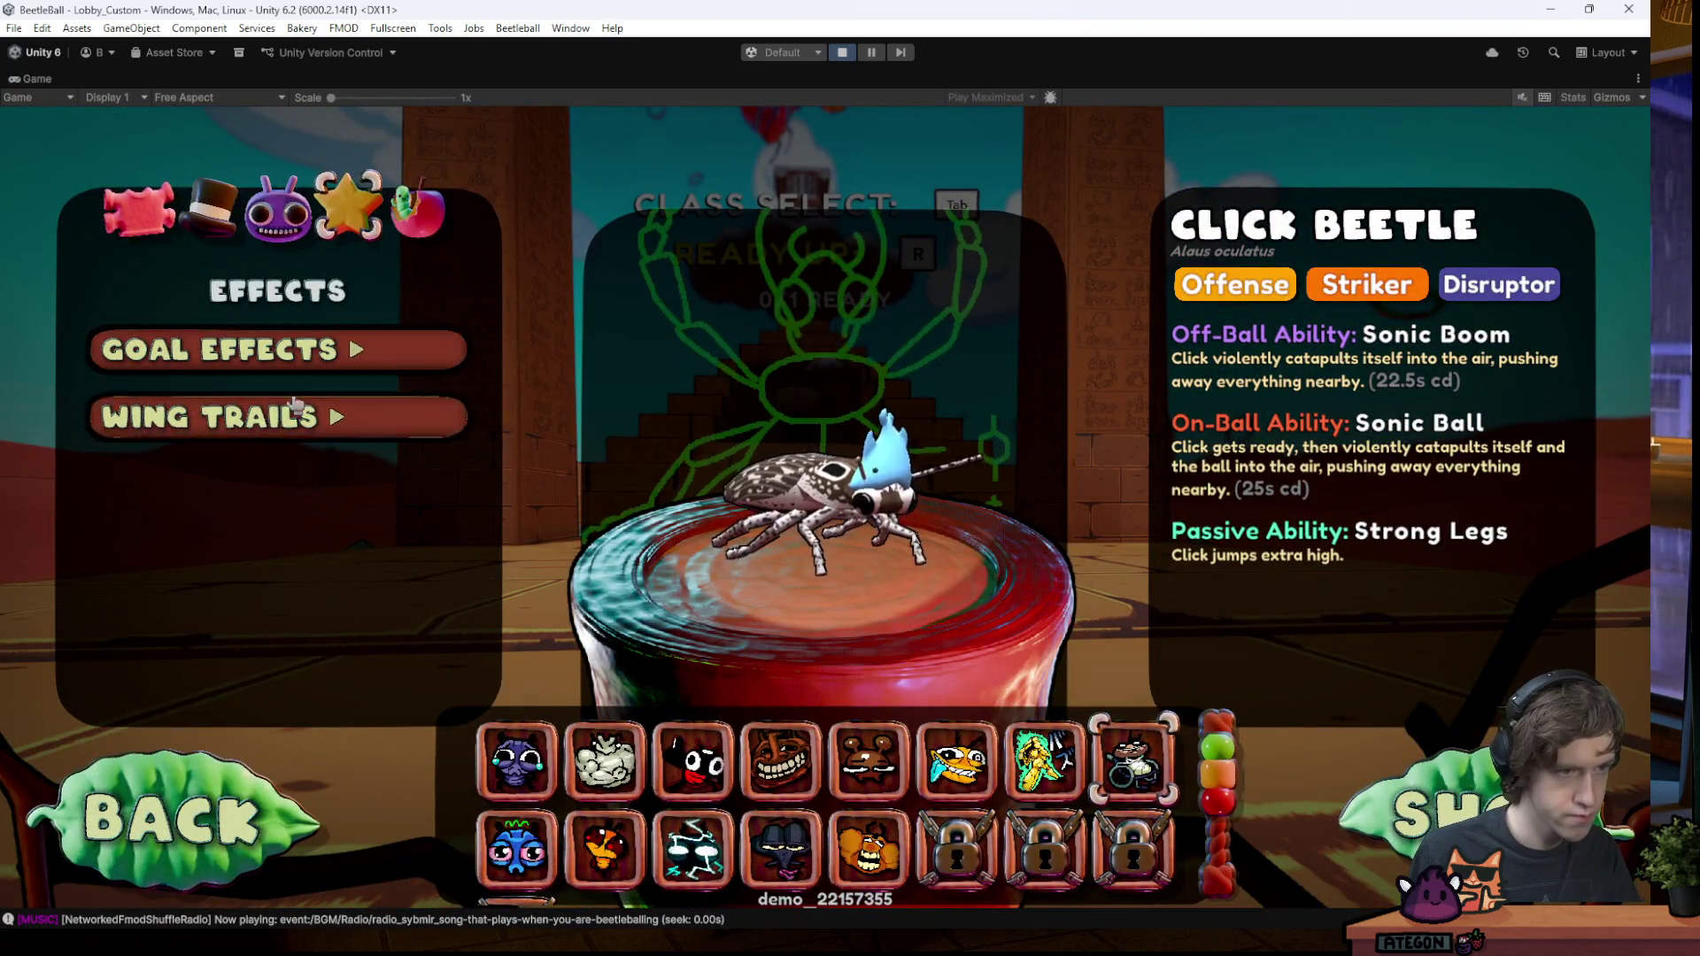
pyautogui.click(292, 349)
pyautogui.click(292, 653)
pyautogui.scroll(-1, 290, 546)
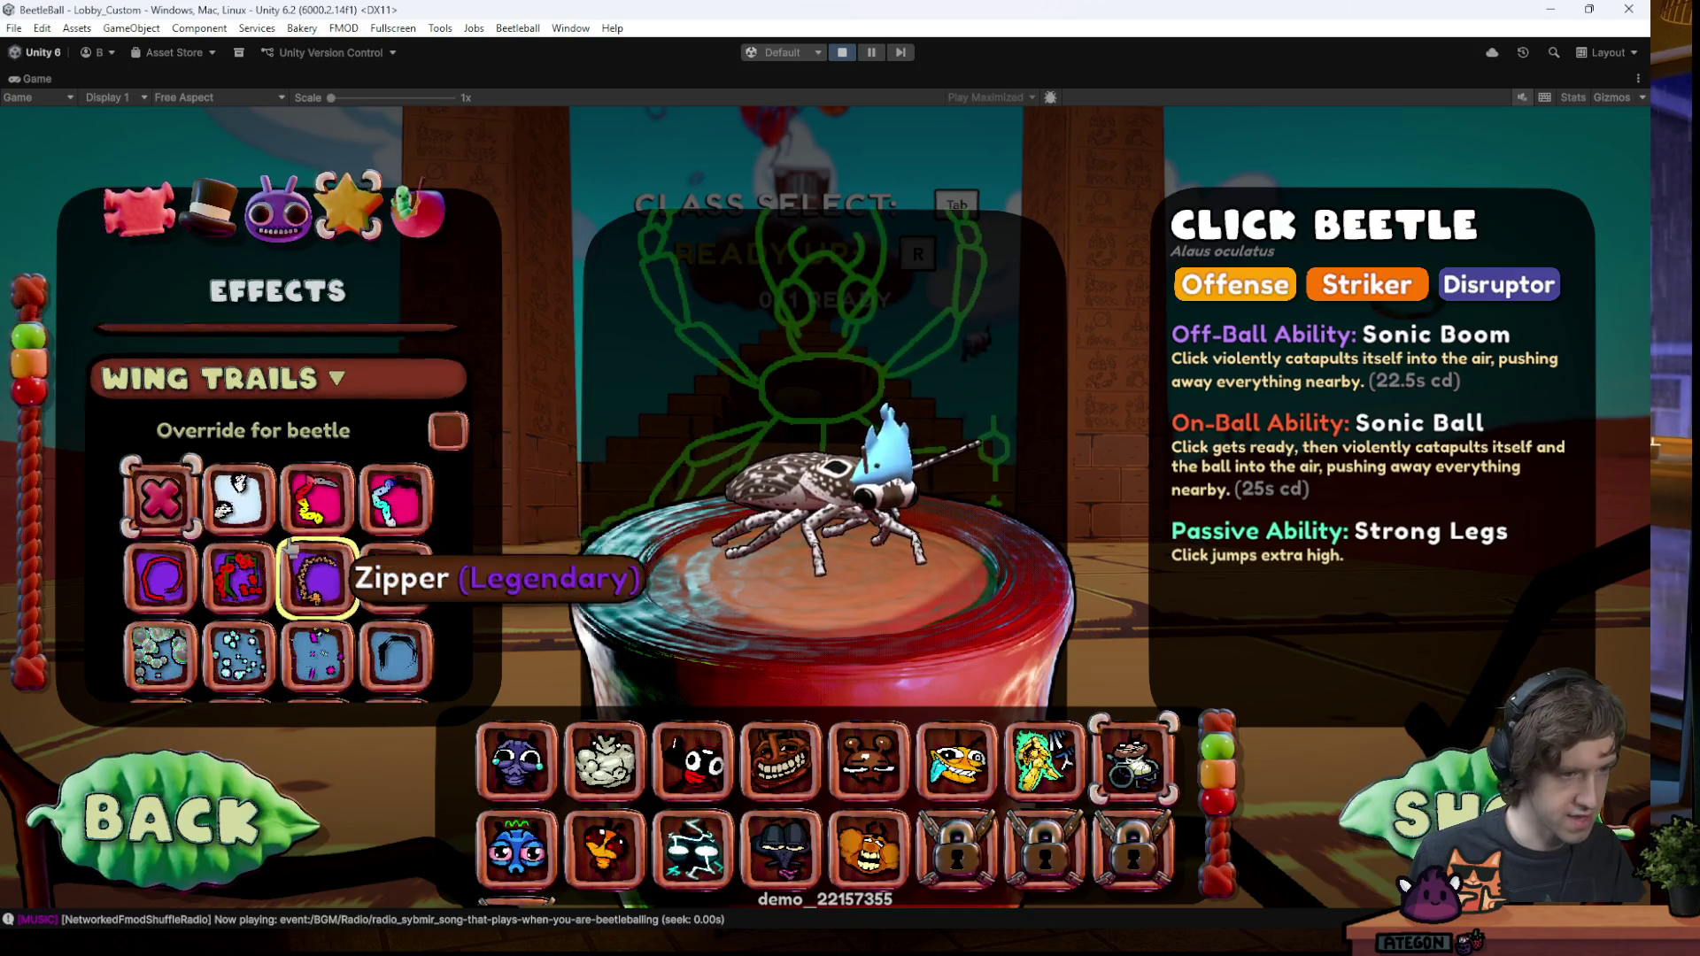
pyautogui.click(393, 483)
pyautogui.press('Escape')
pyautogui.press('space')
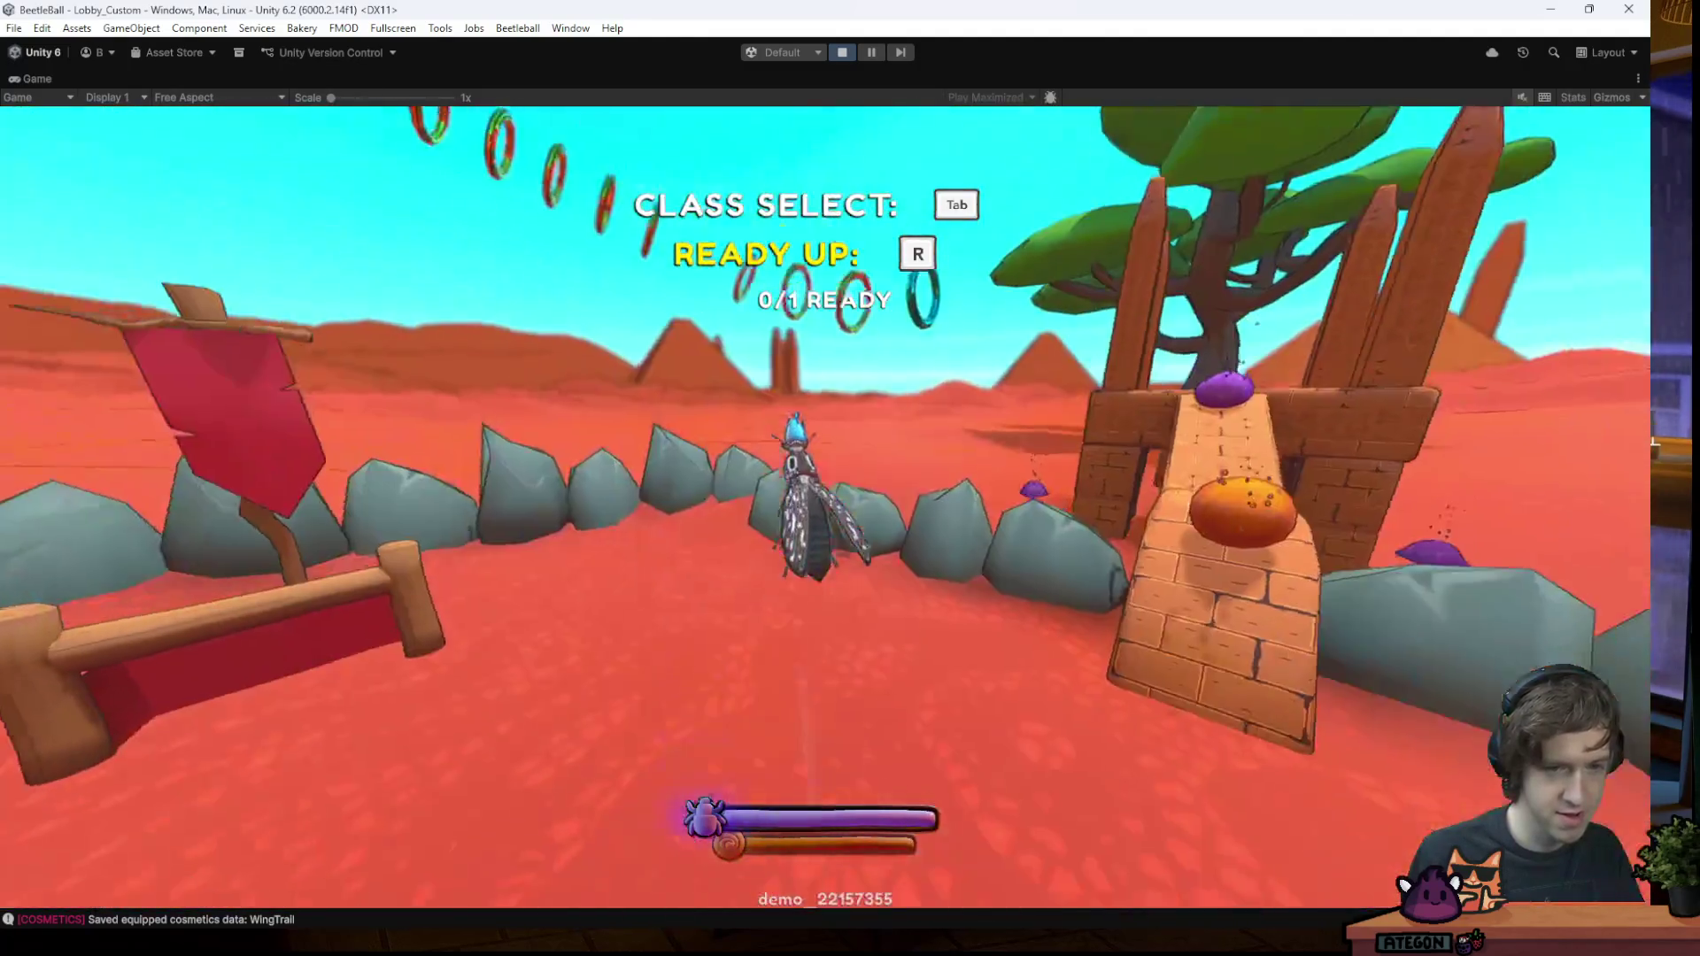
# - Check the emote setup in Customize, then play the clown emote
pyautogui.press('space')
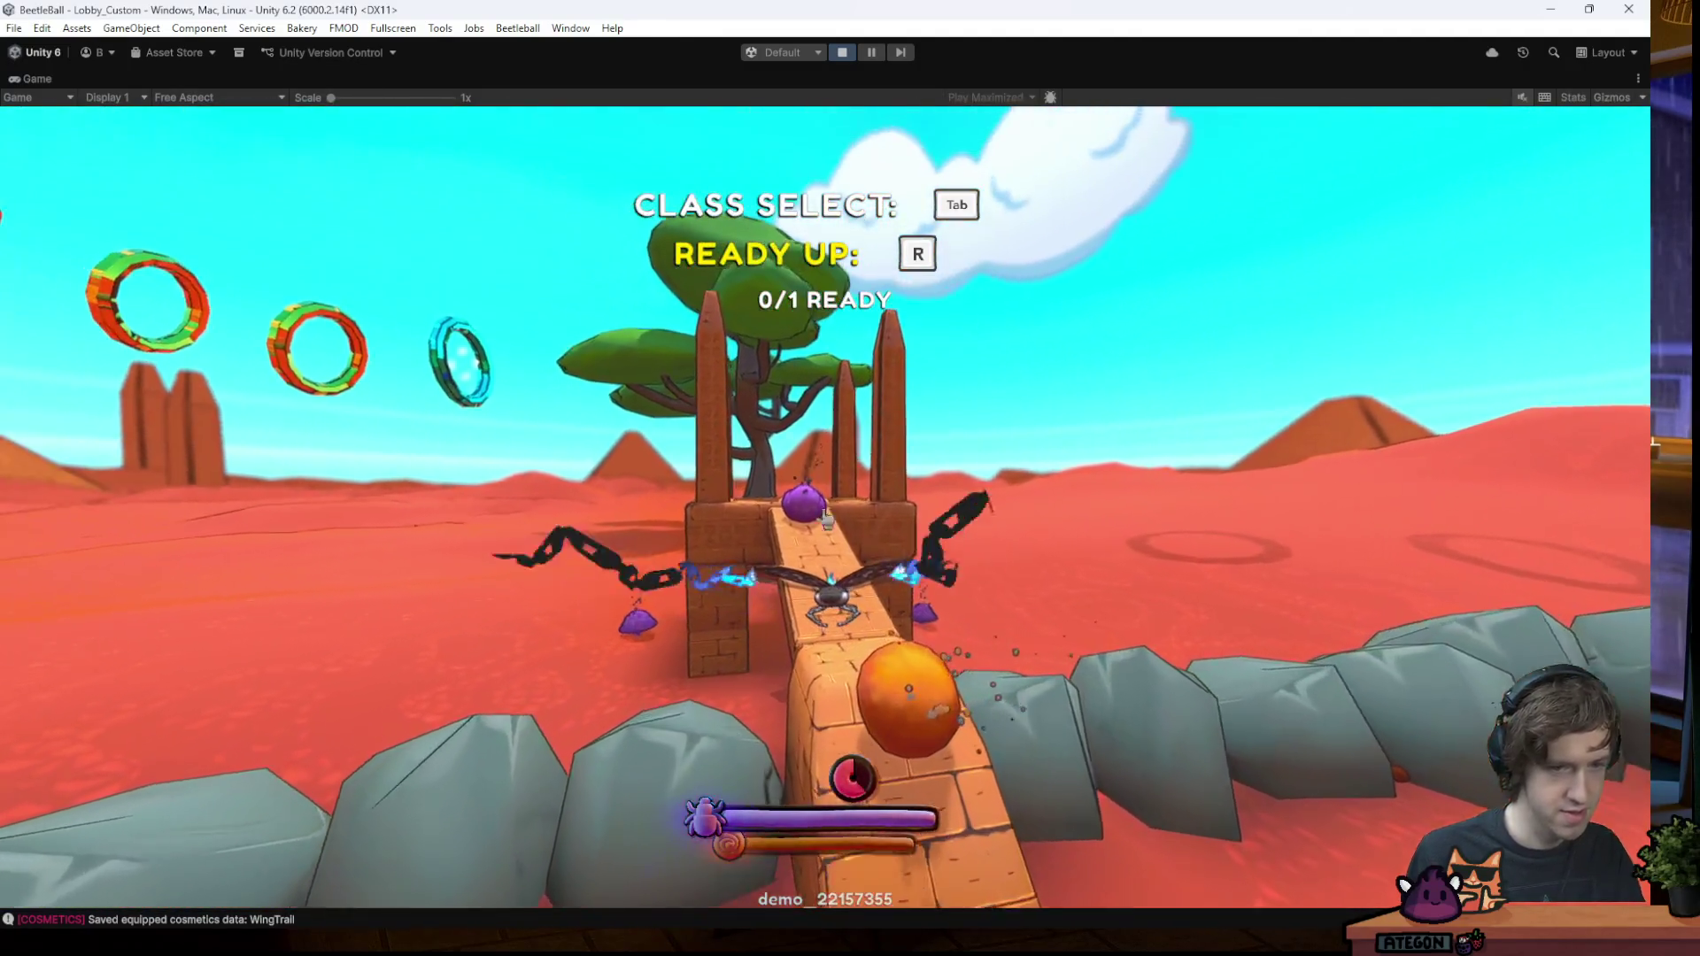
pyautogui.press('Escape')
pyautogui.click(1384, 178)
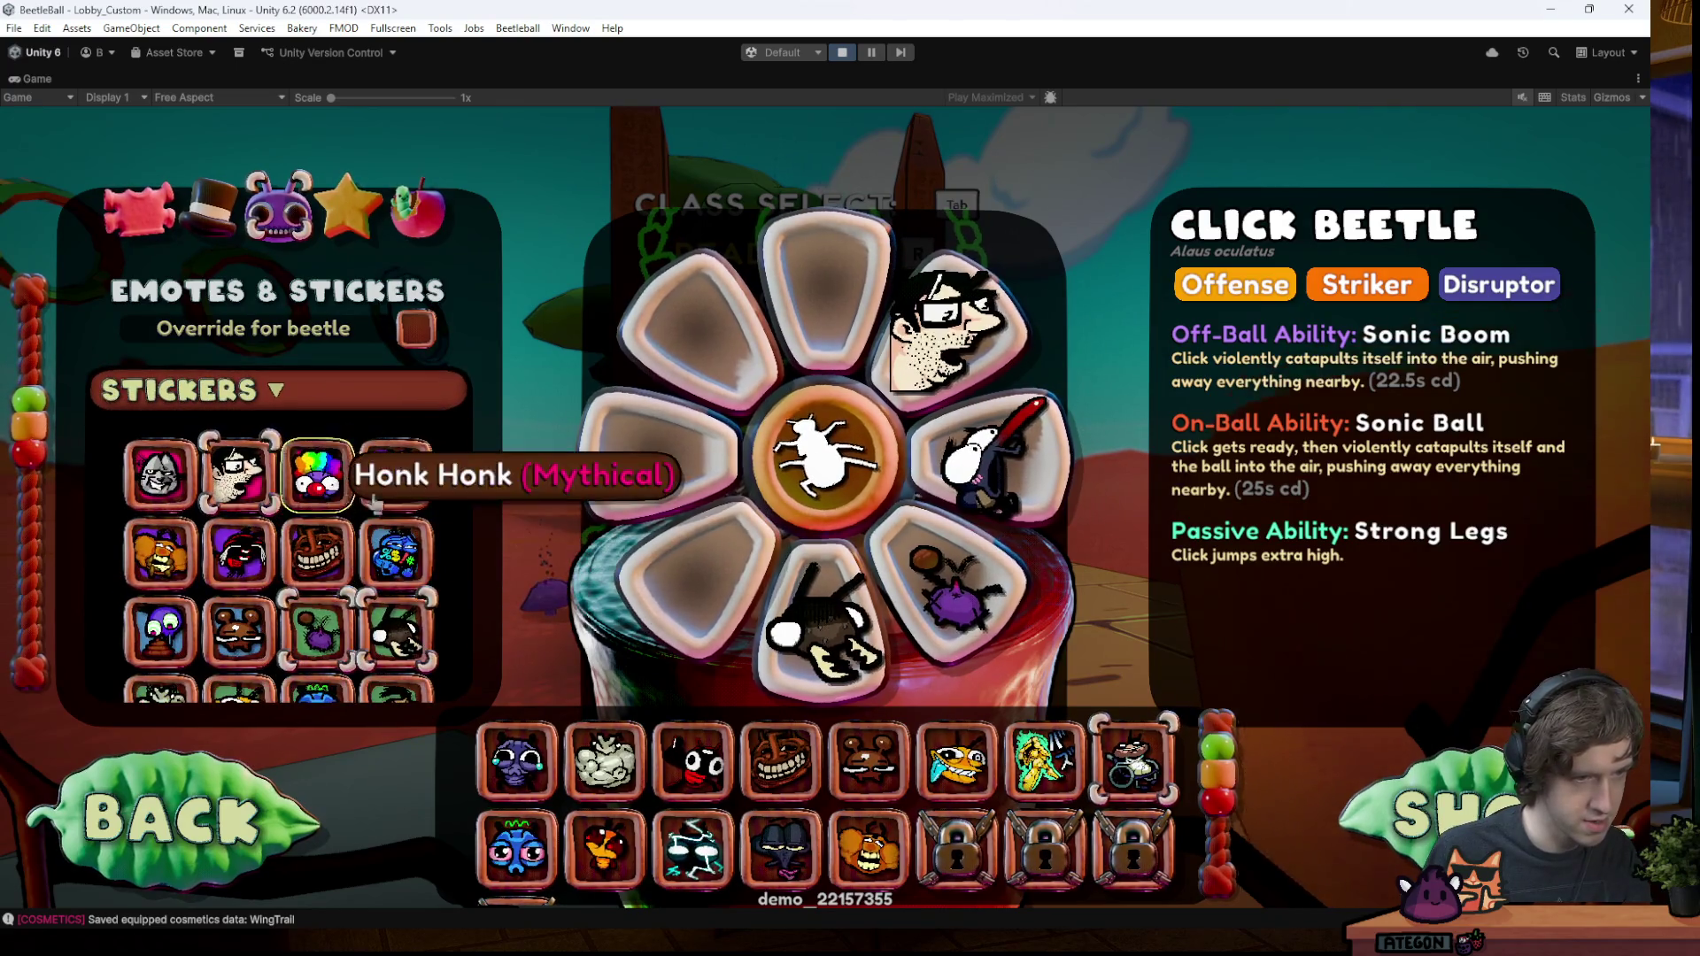
pyautogui.press('Escape')
pyautogui.press('t')
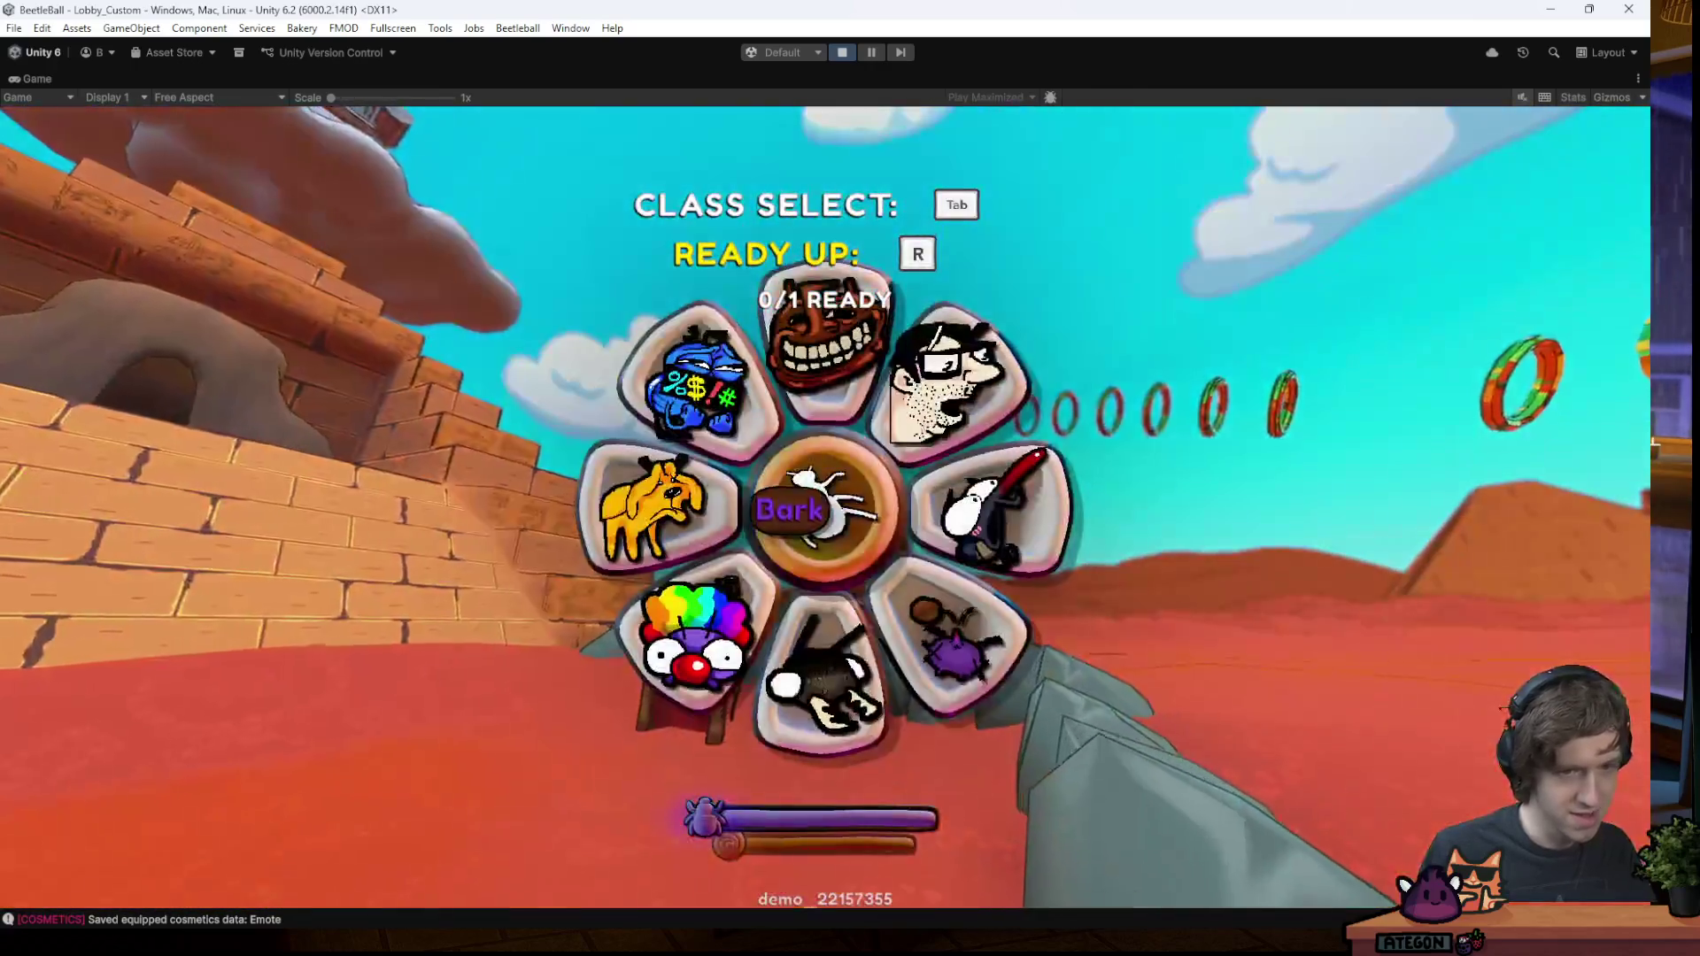
pyautogui.click(627, 630)
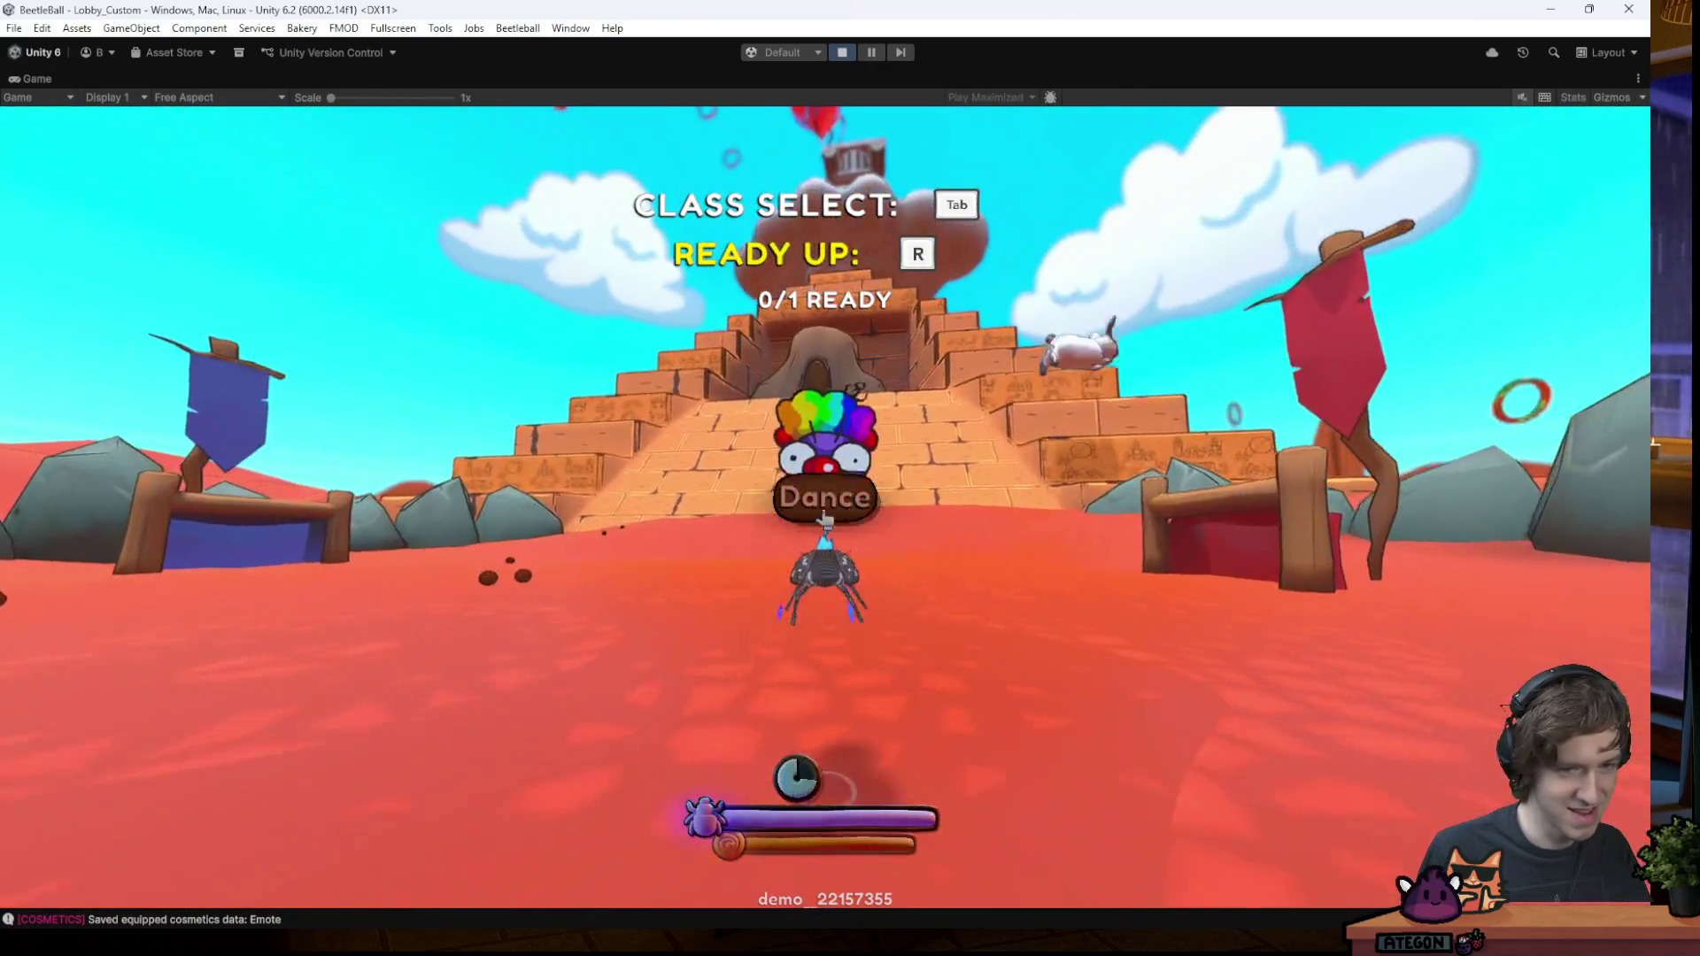
pyautogui.press('w')
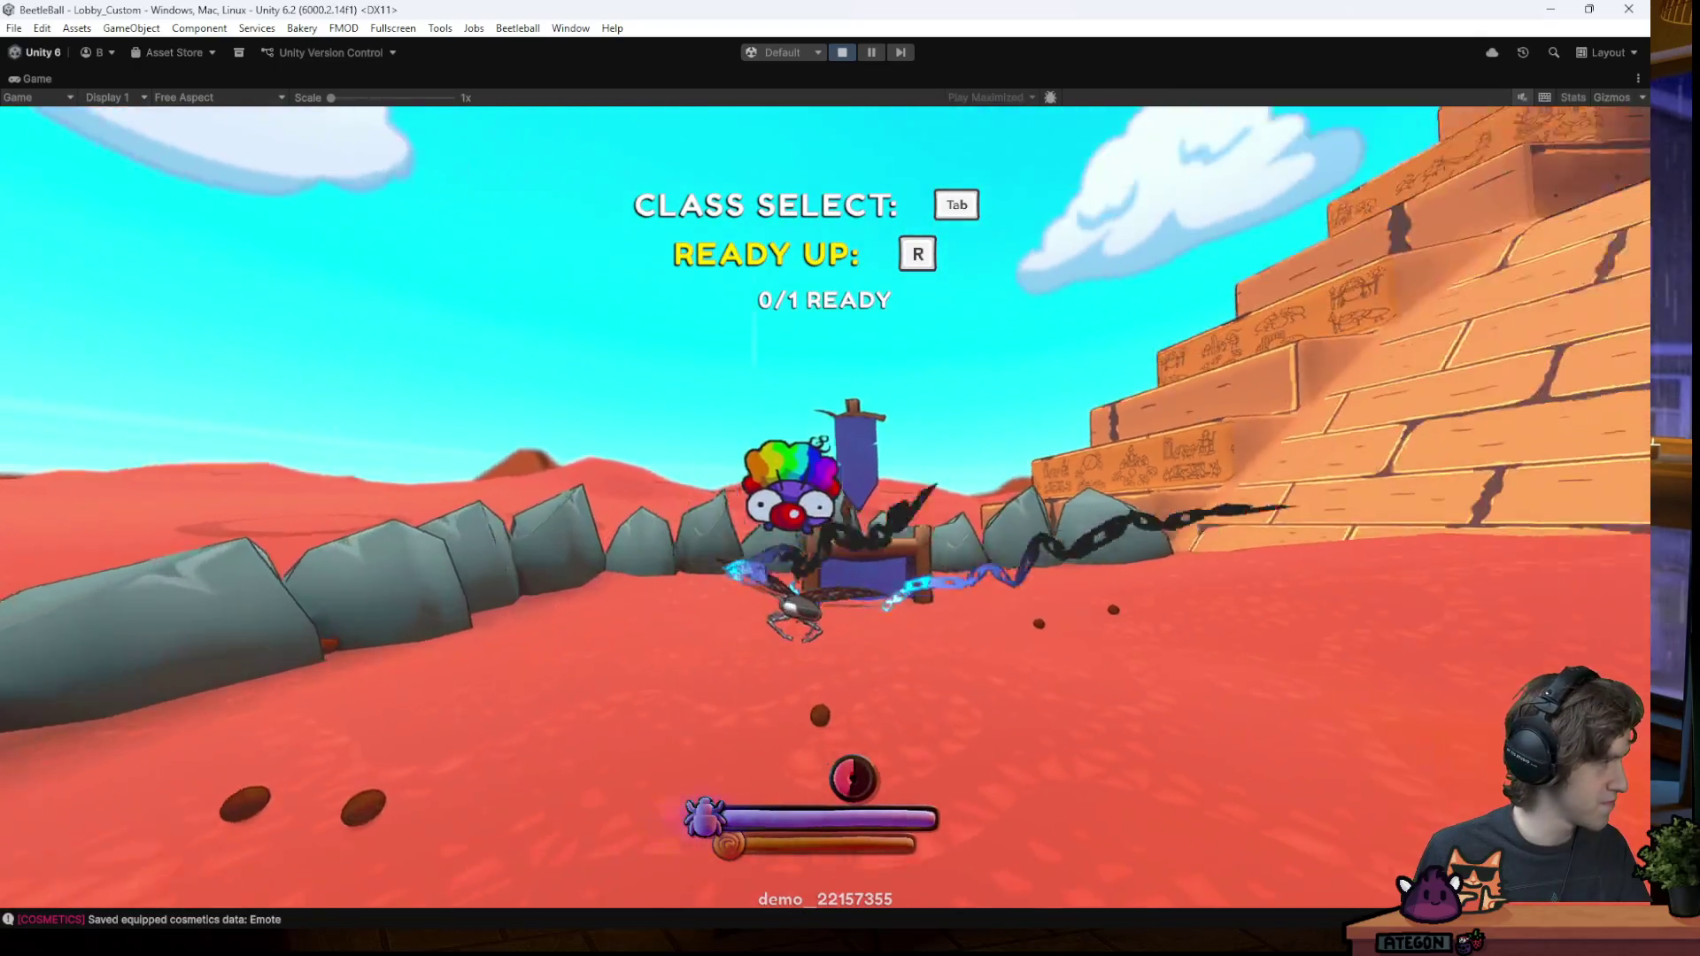
# - Play the yellow dog emote, then fly back down and roll the dung ball
pyautogui.click(818, 519)
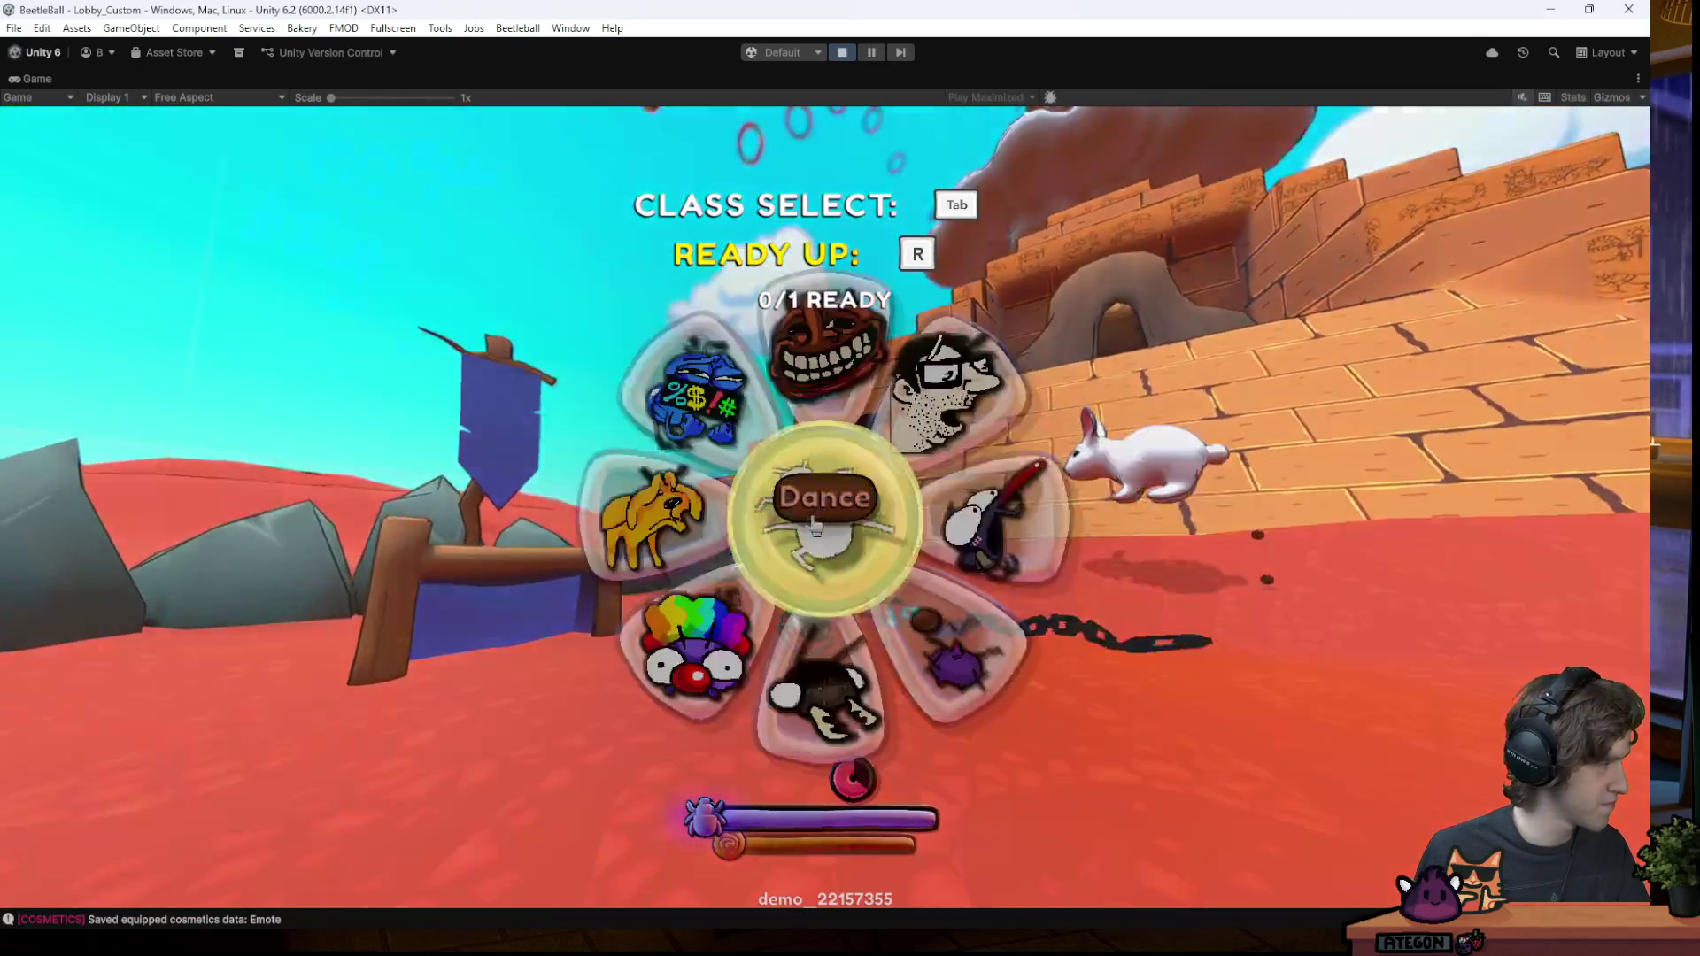
pyautogui.click(646, 493)
pyautogui.press('space')
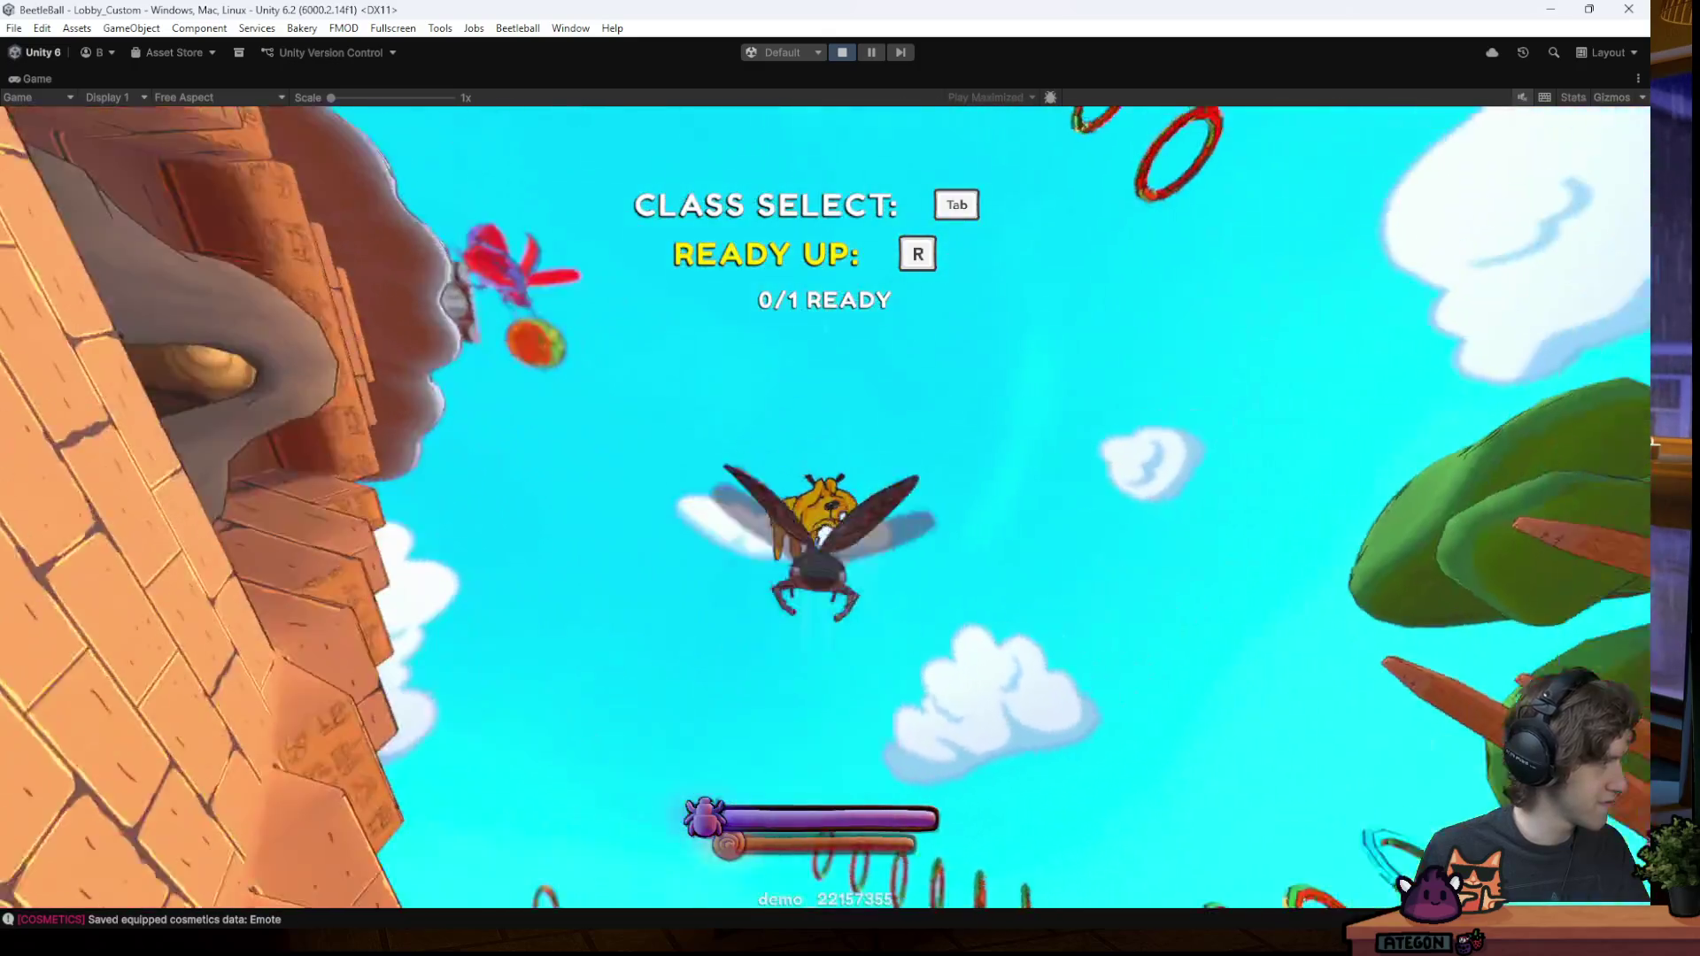
pyautogui.press('w')
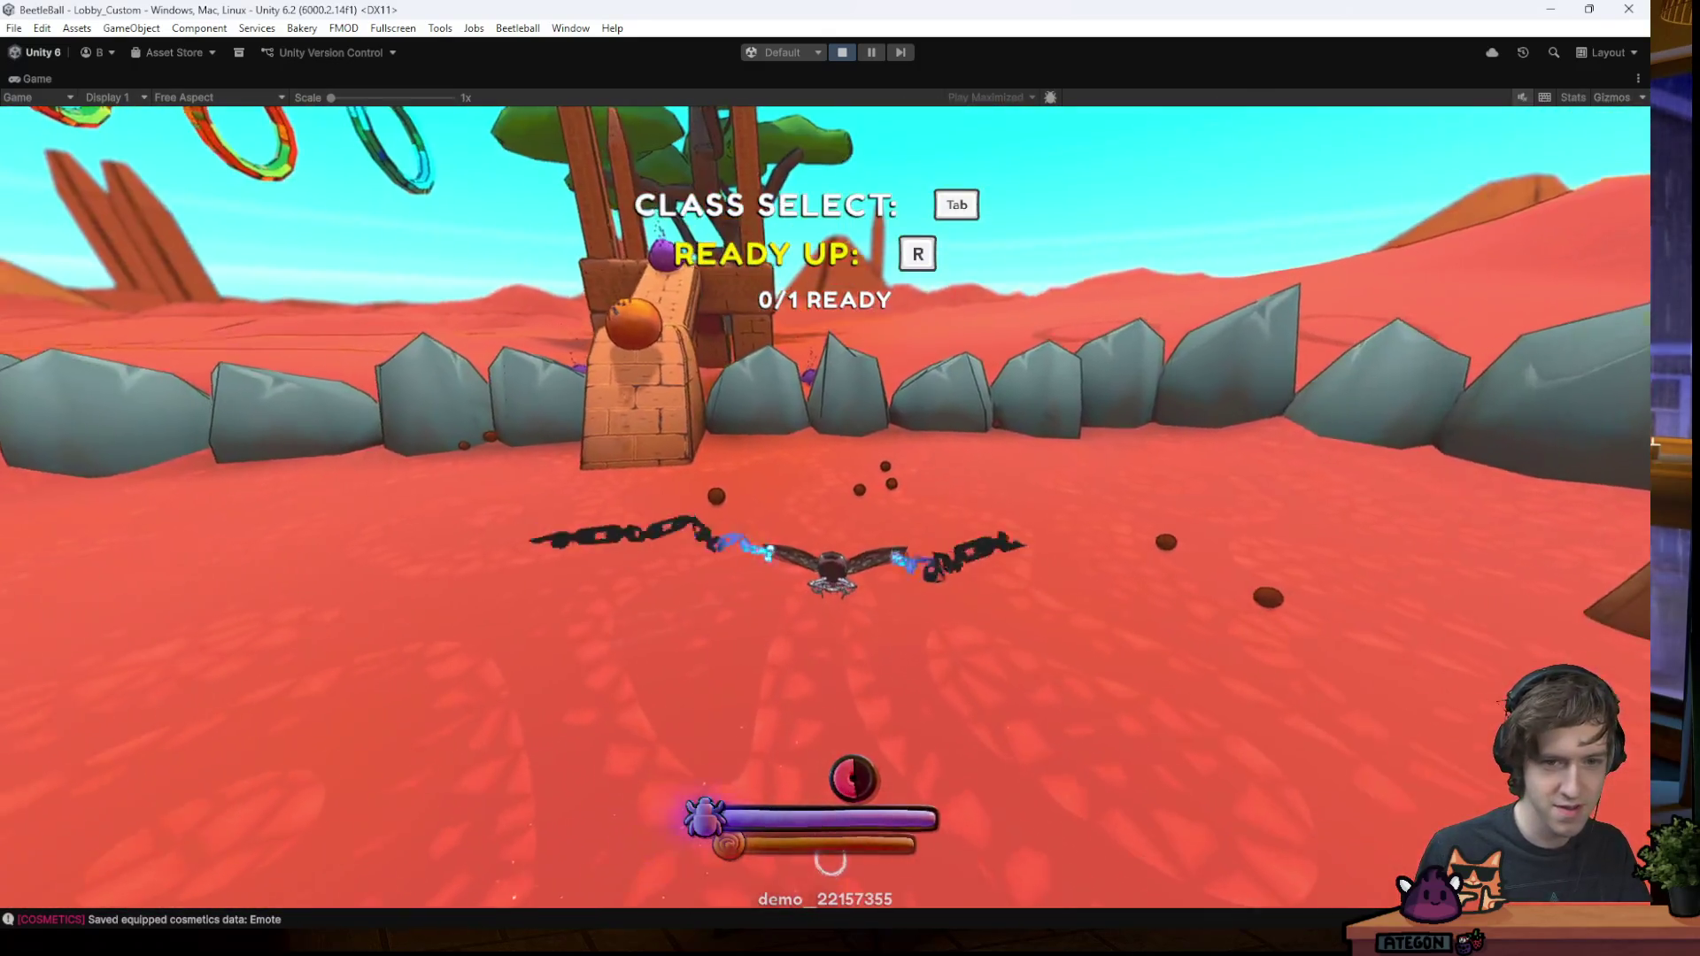
pyautogui.press('w')
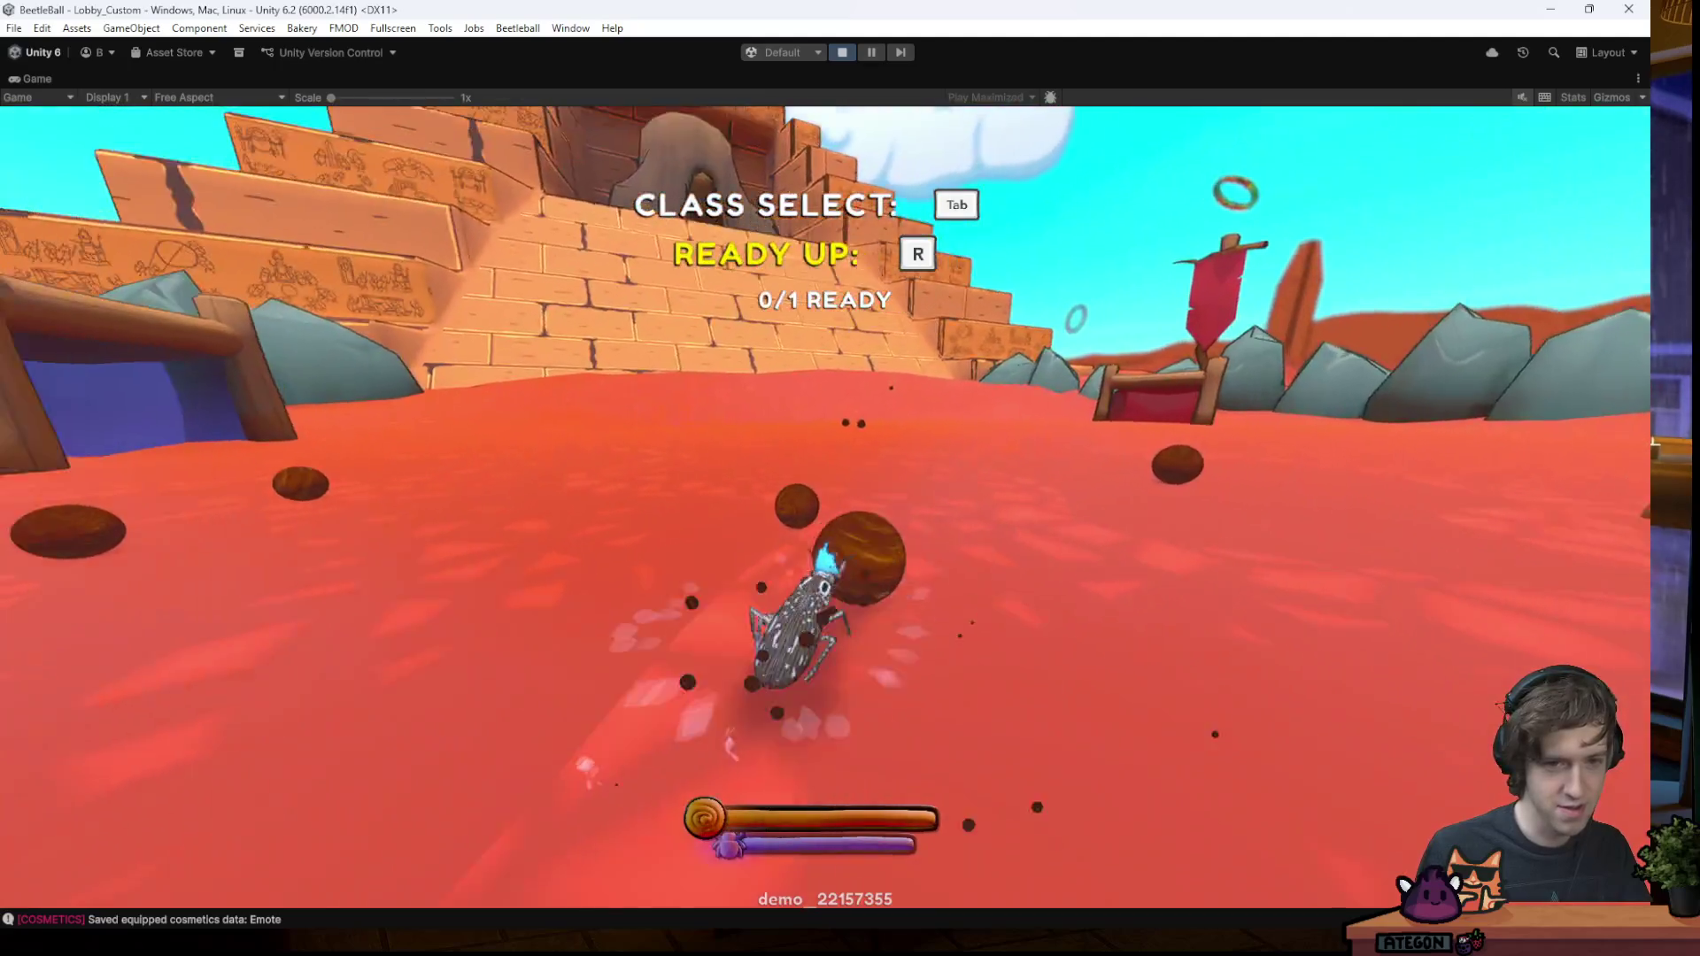
# - Play the blue Curse emote, pause the game and stop play mode
pyautogui.press('e')
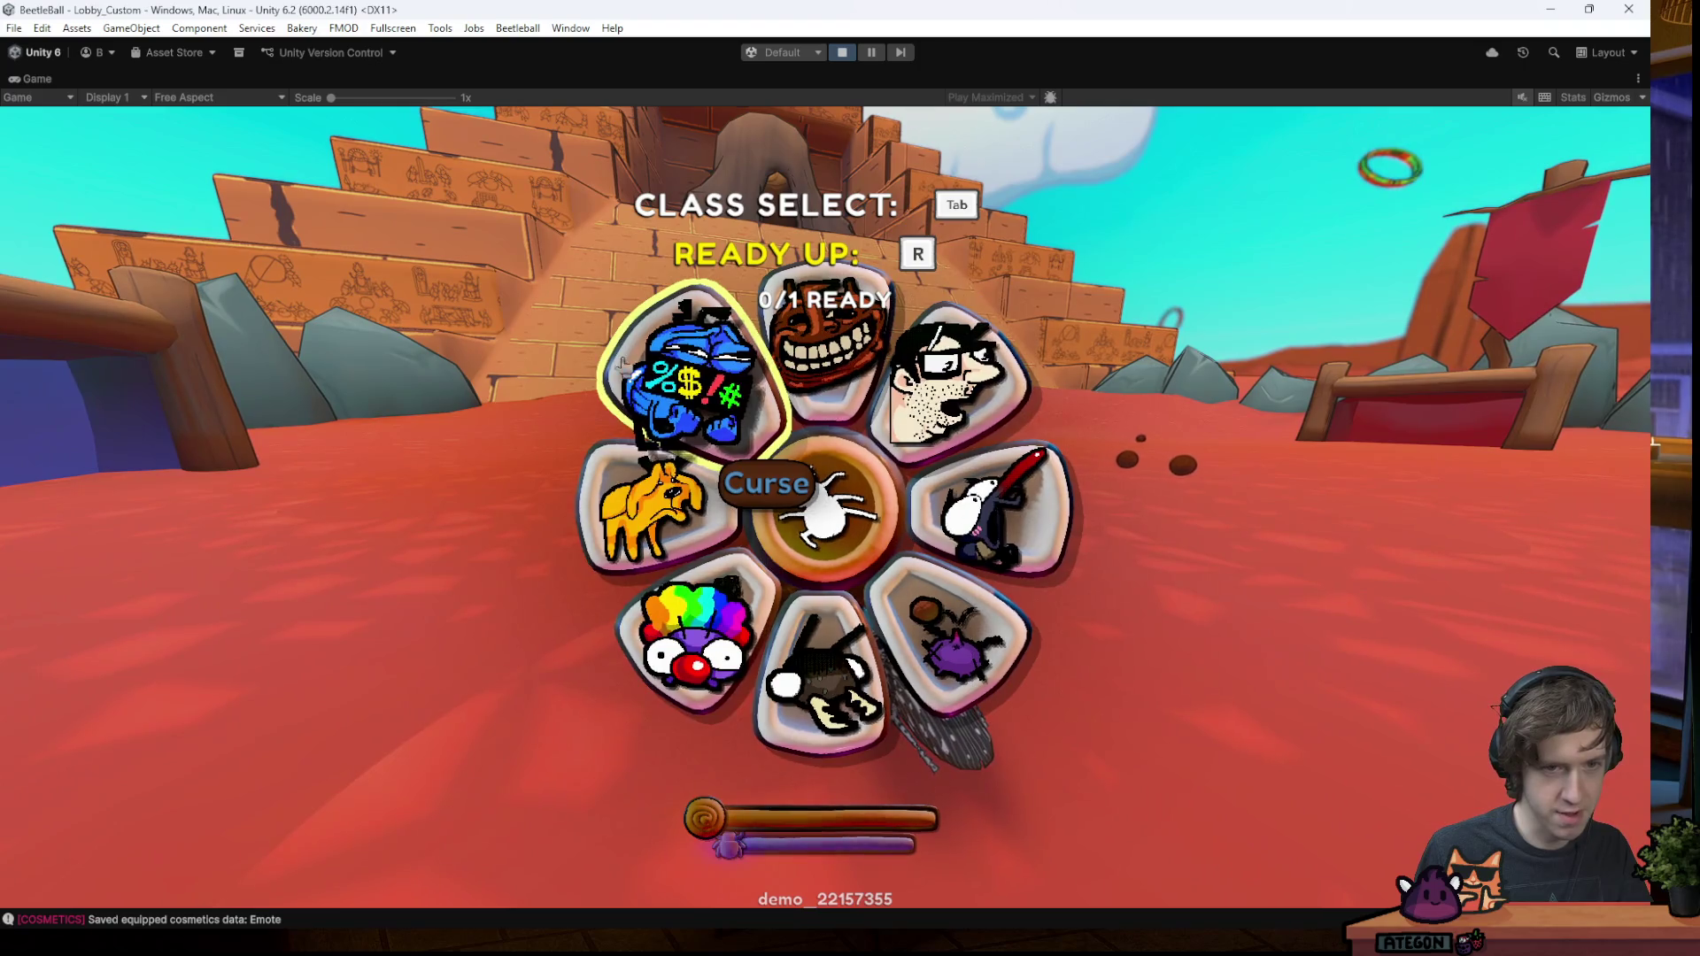
pyautogui.press('e')
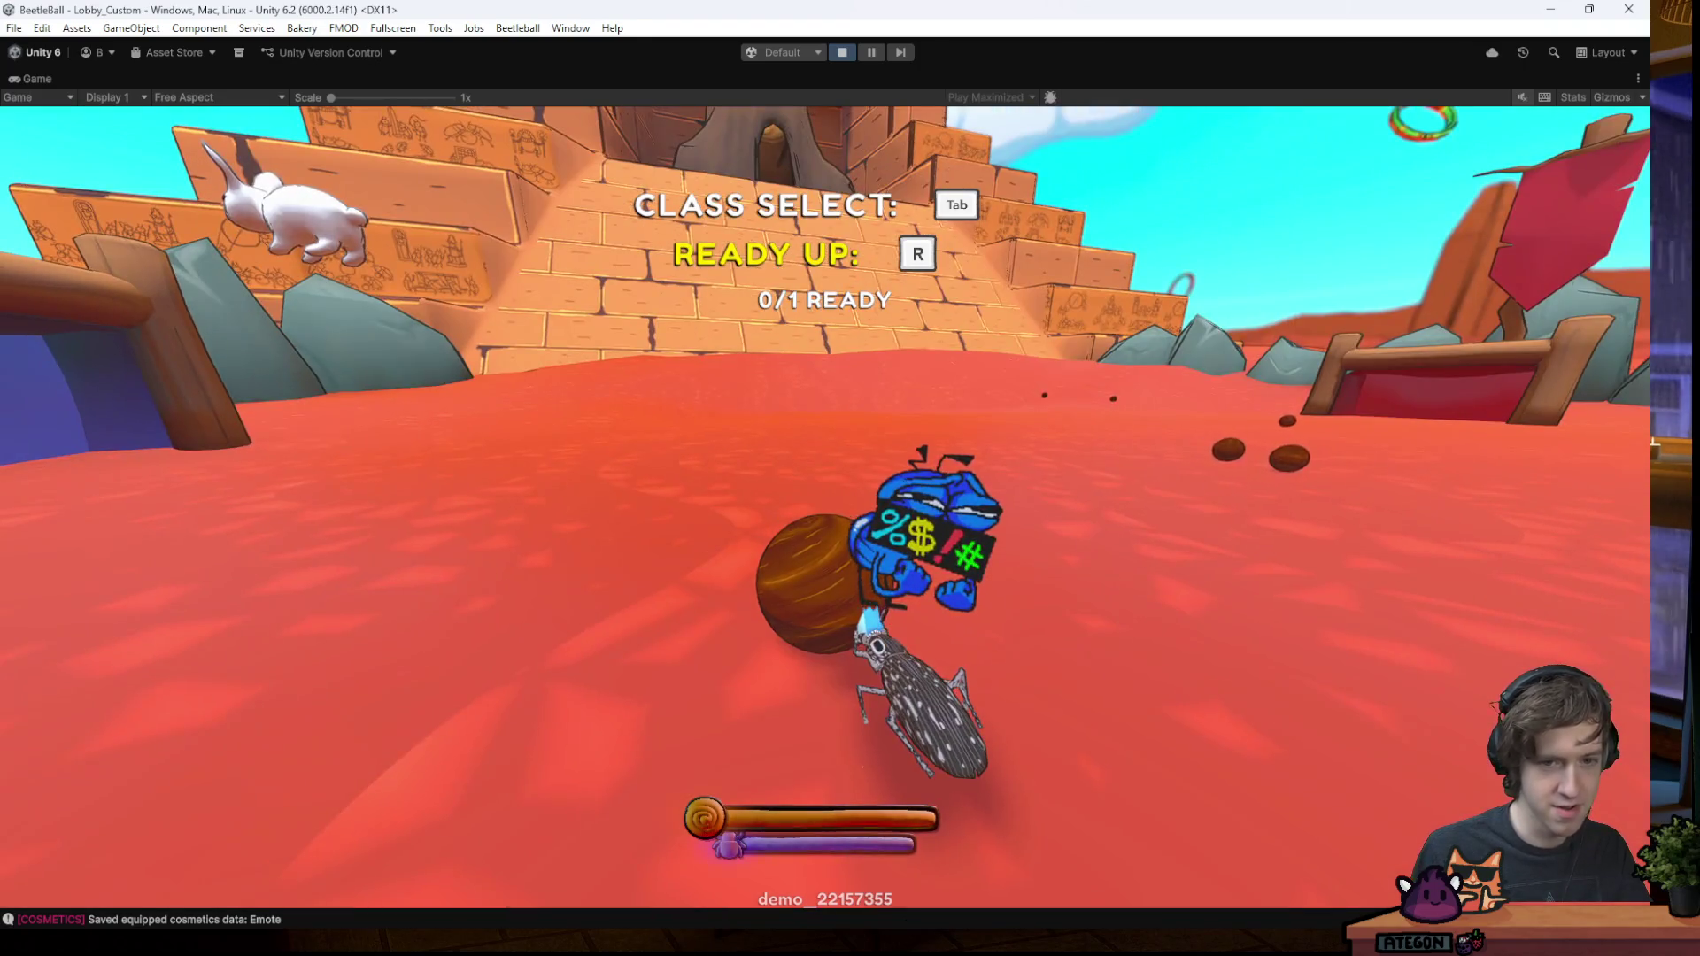
pyautogui.press('Escape')
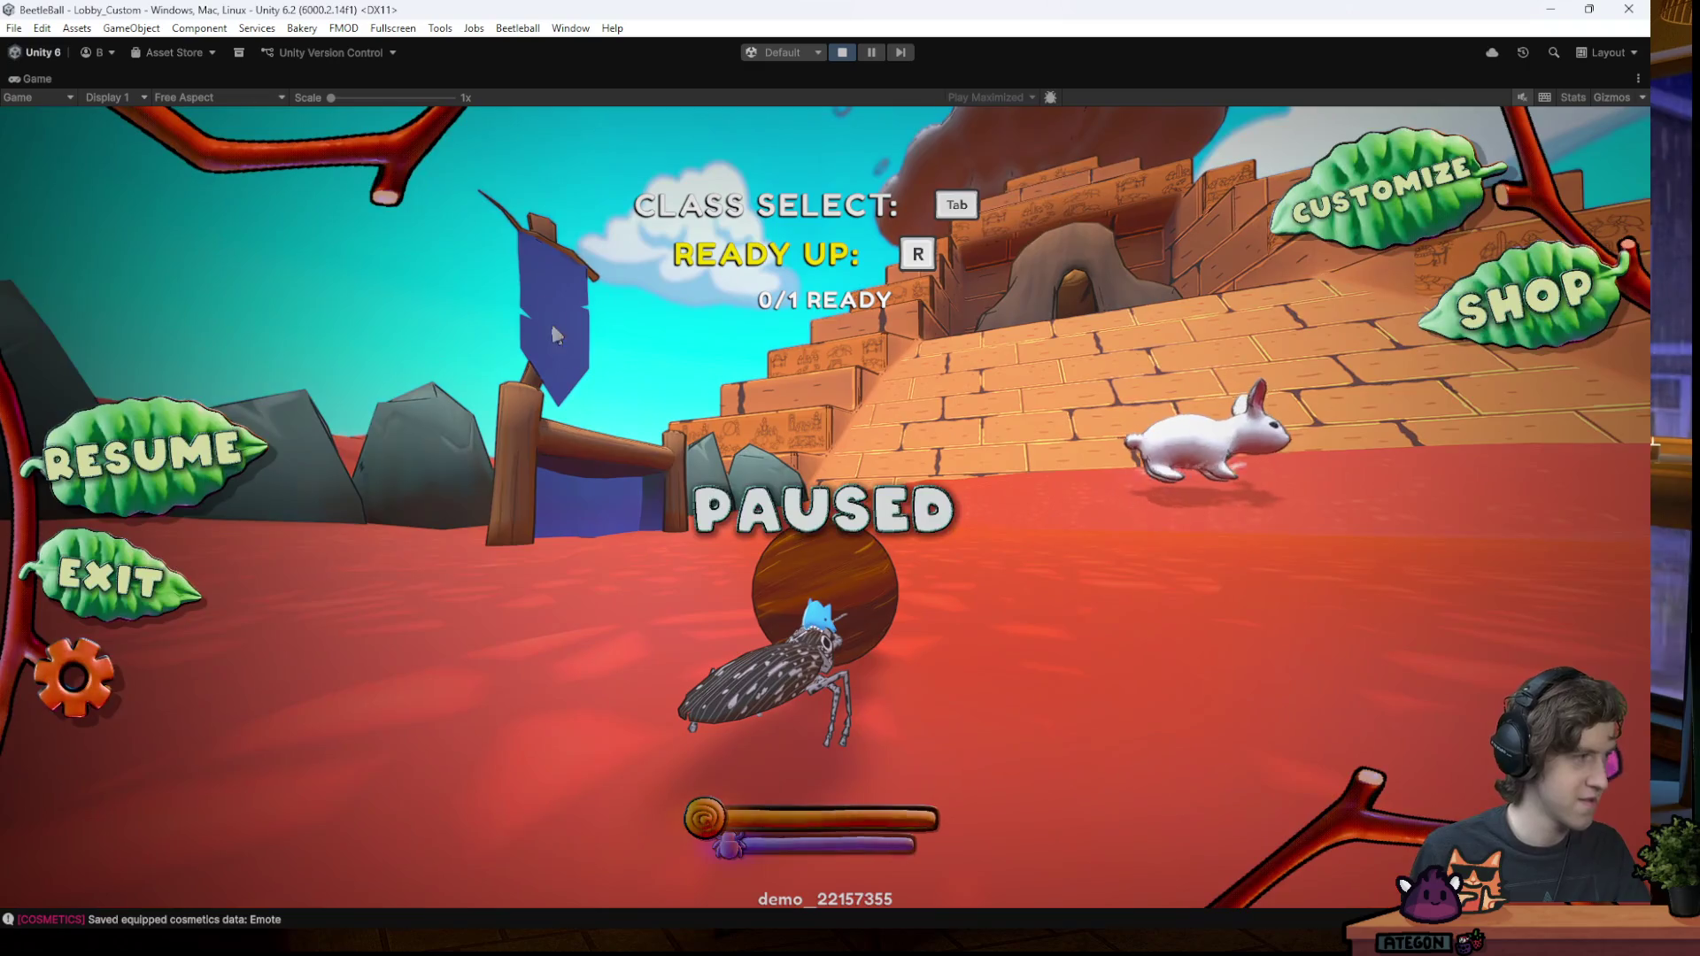
pyautogui.click(842, 52)
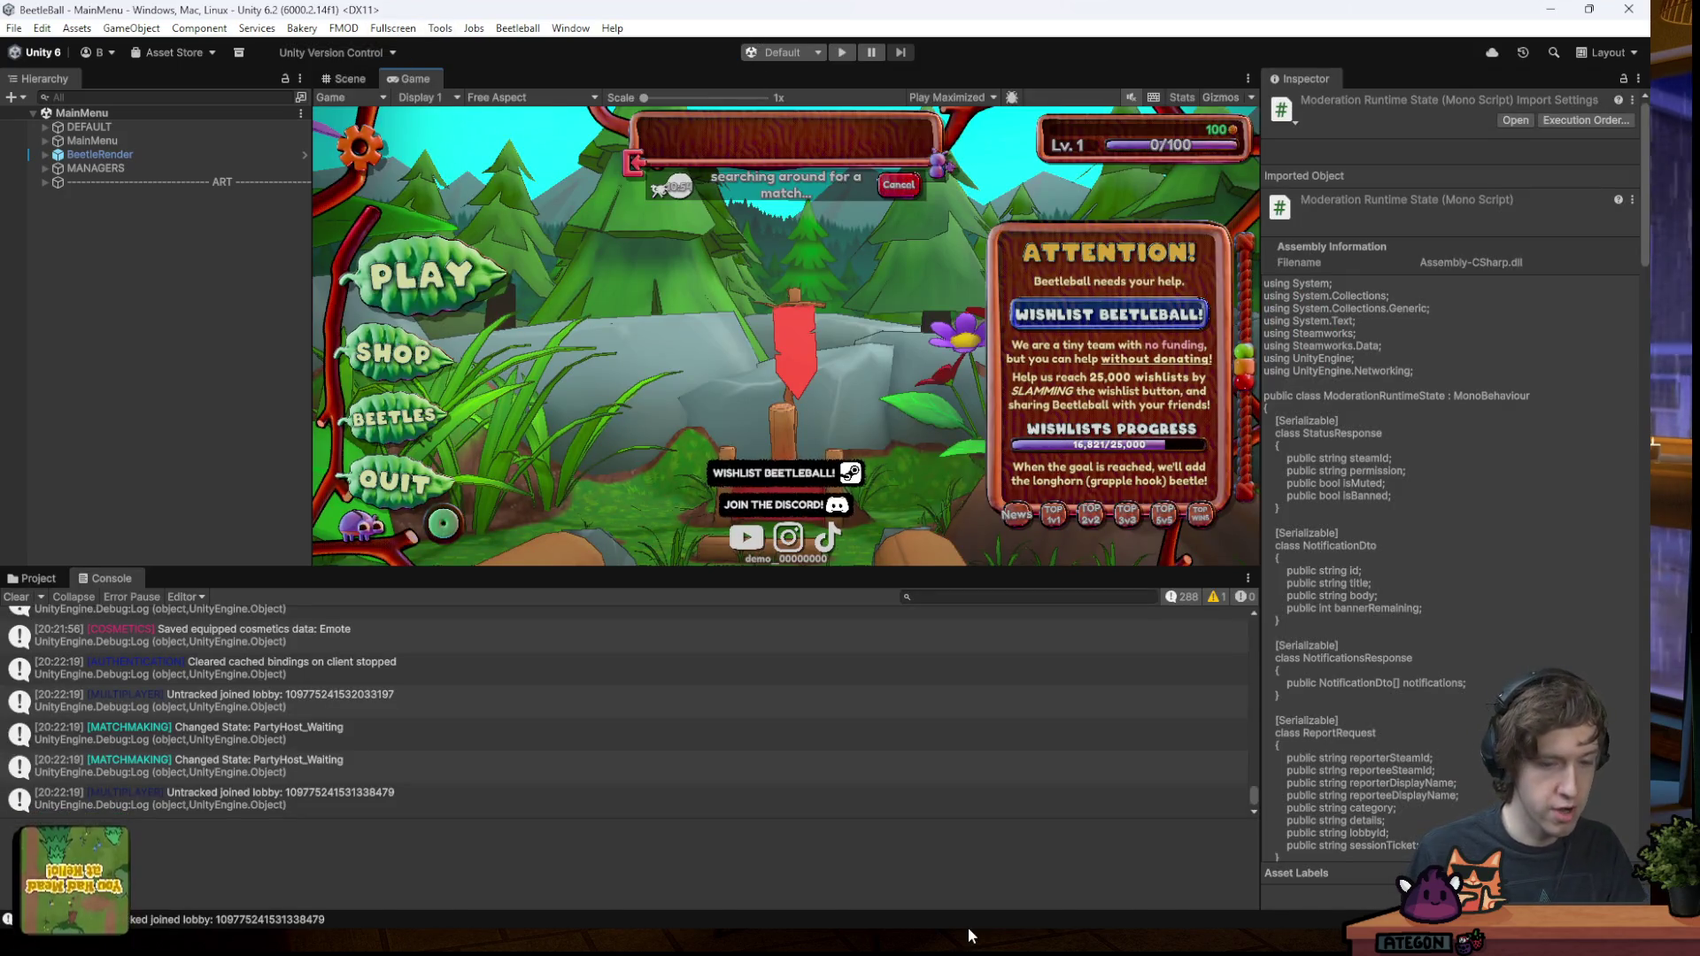
# - Switch from Unity to the Beetleball Moderator Dashboard in Firefox
pyautogui.moveTo(731, 906)
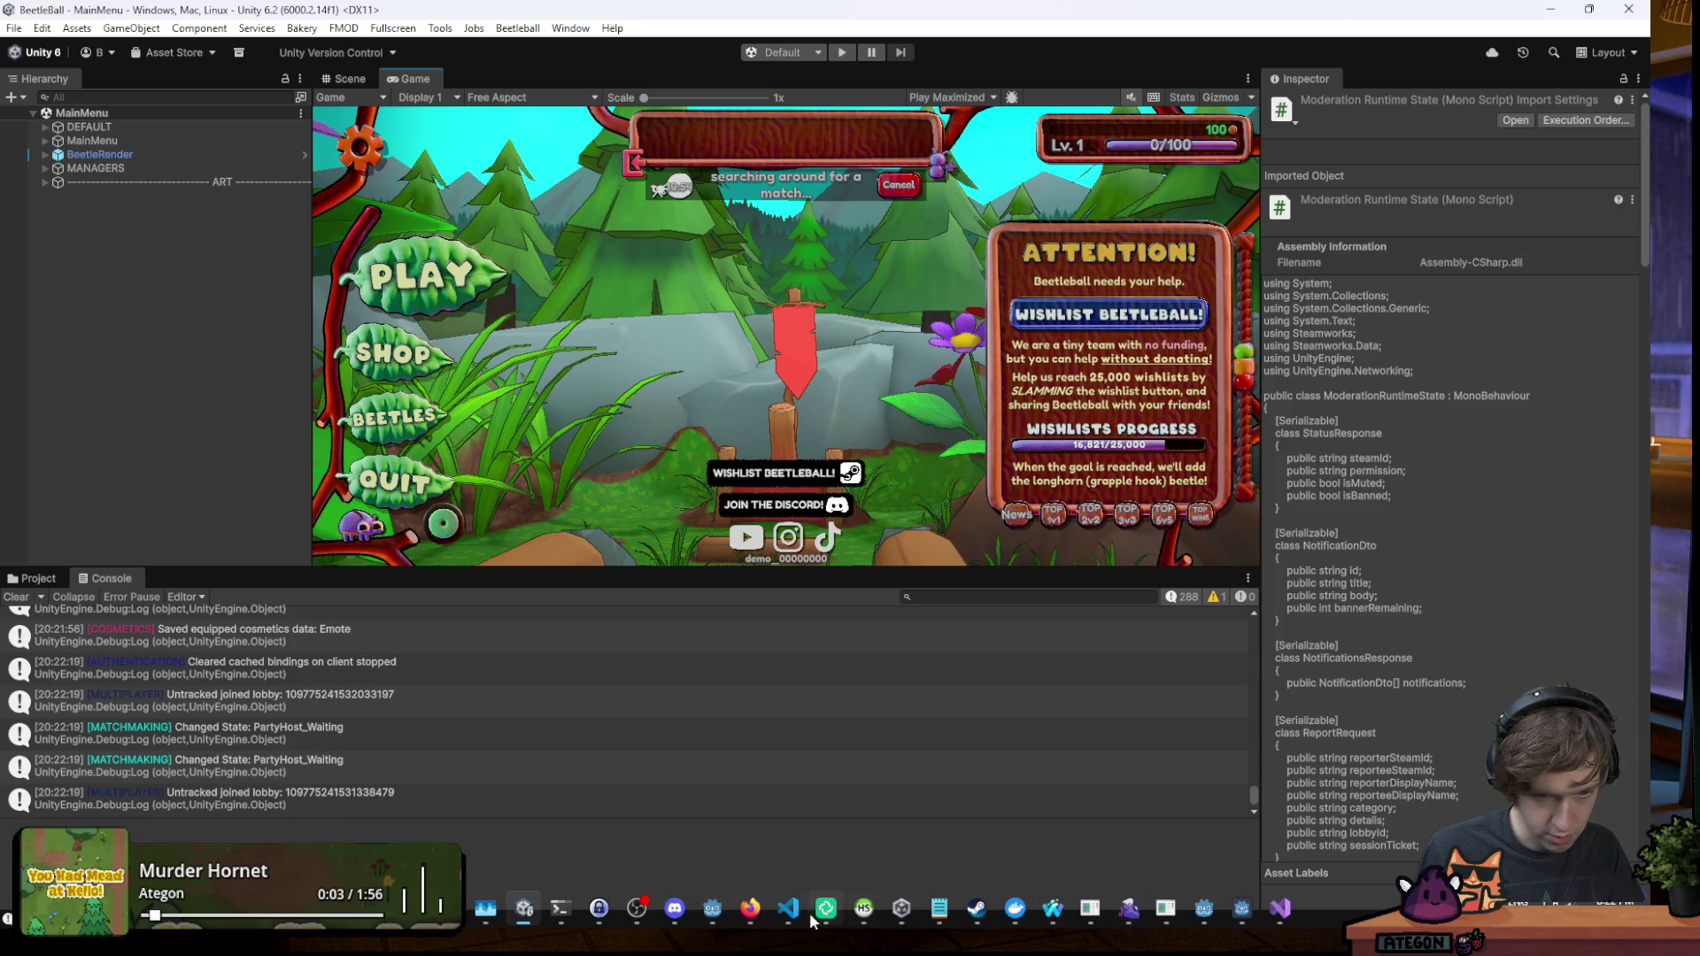
pyautogui.moveTo(1054, 910)
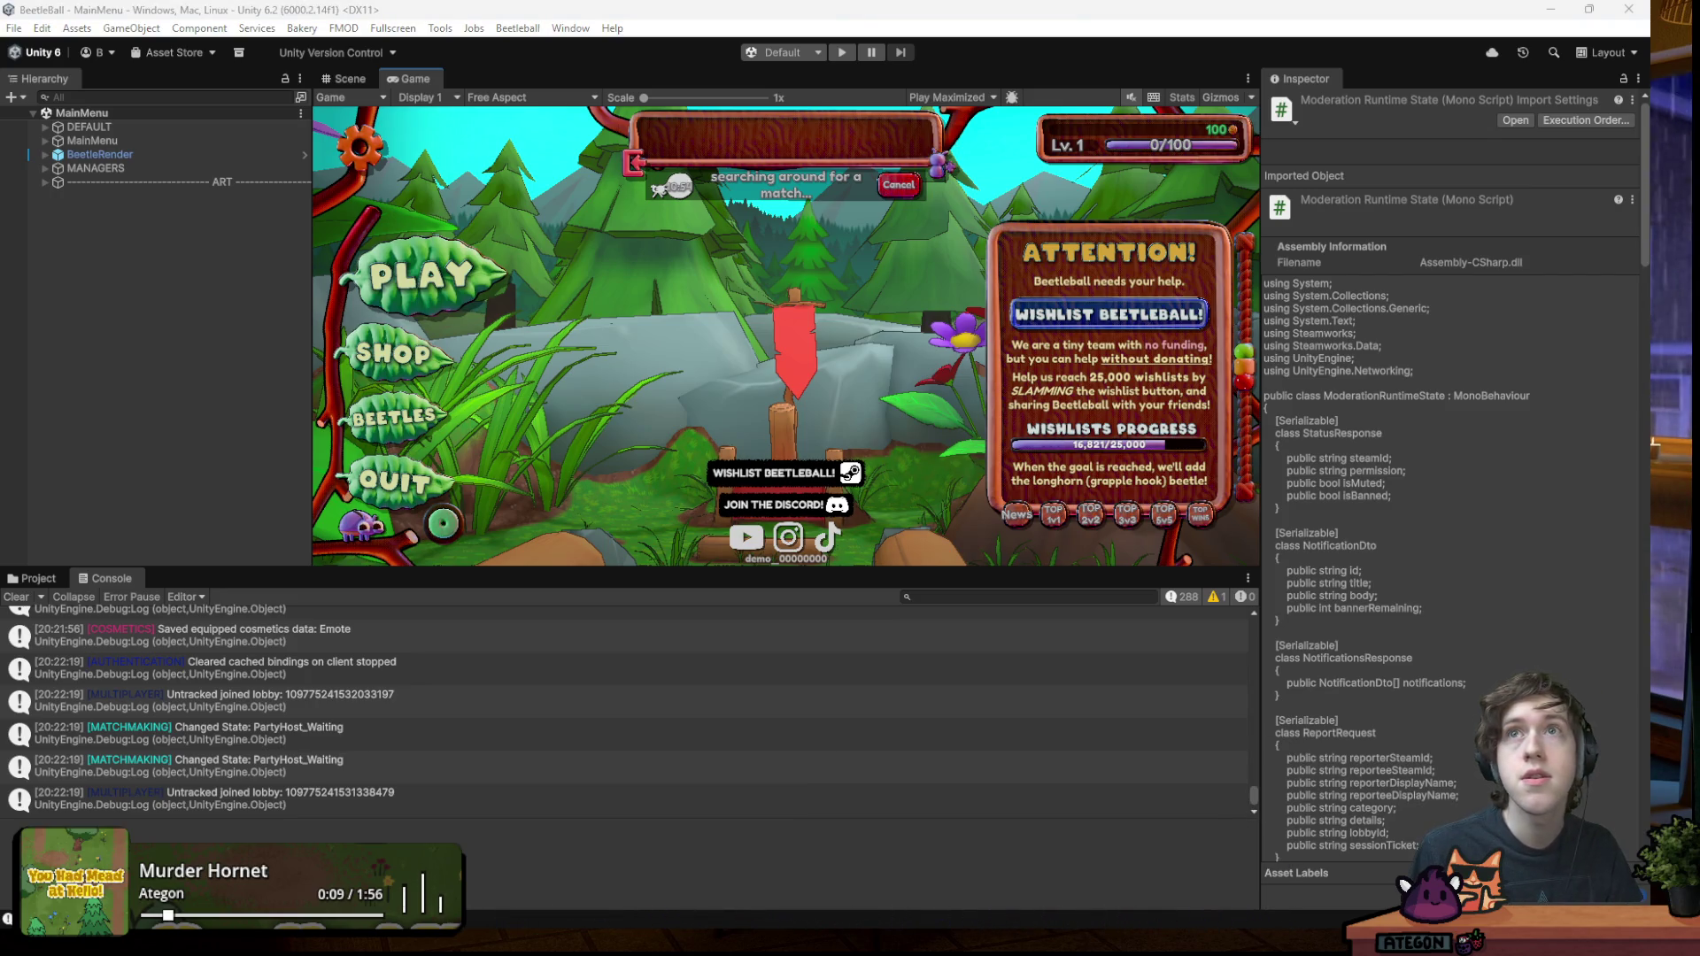
pyautogui.hotkey('alt', 'Tab')
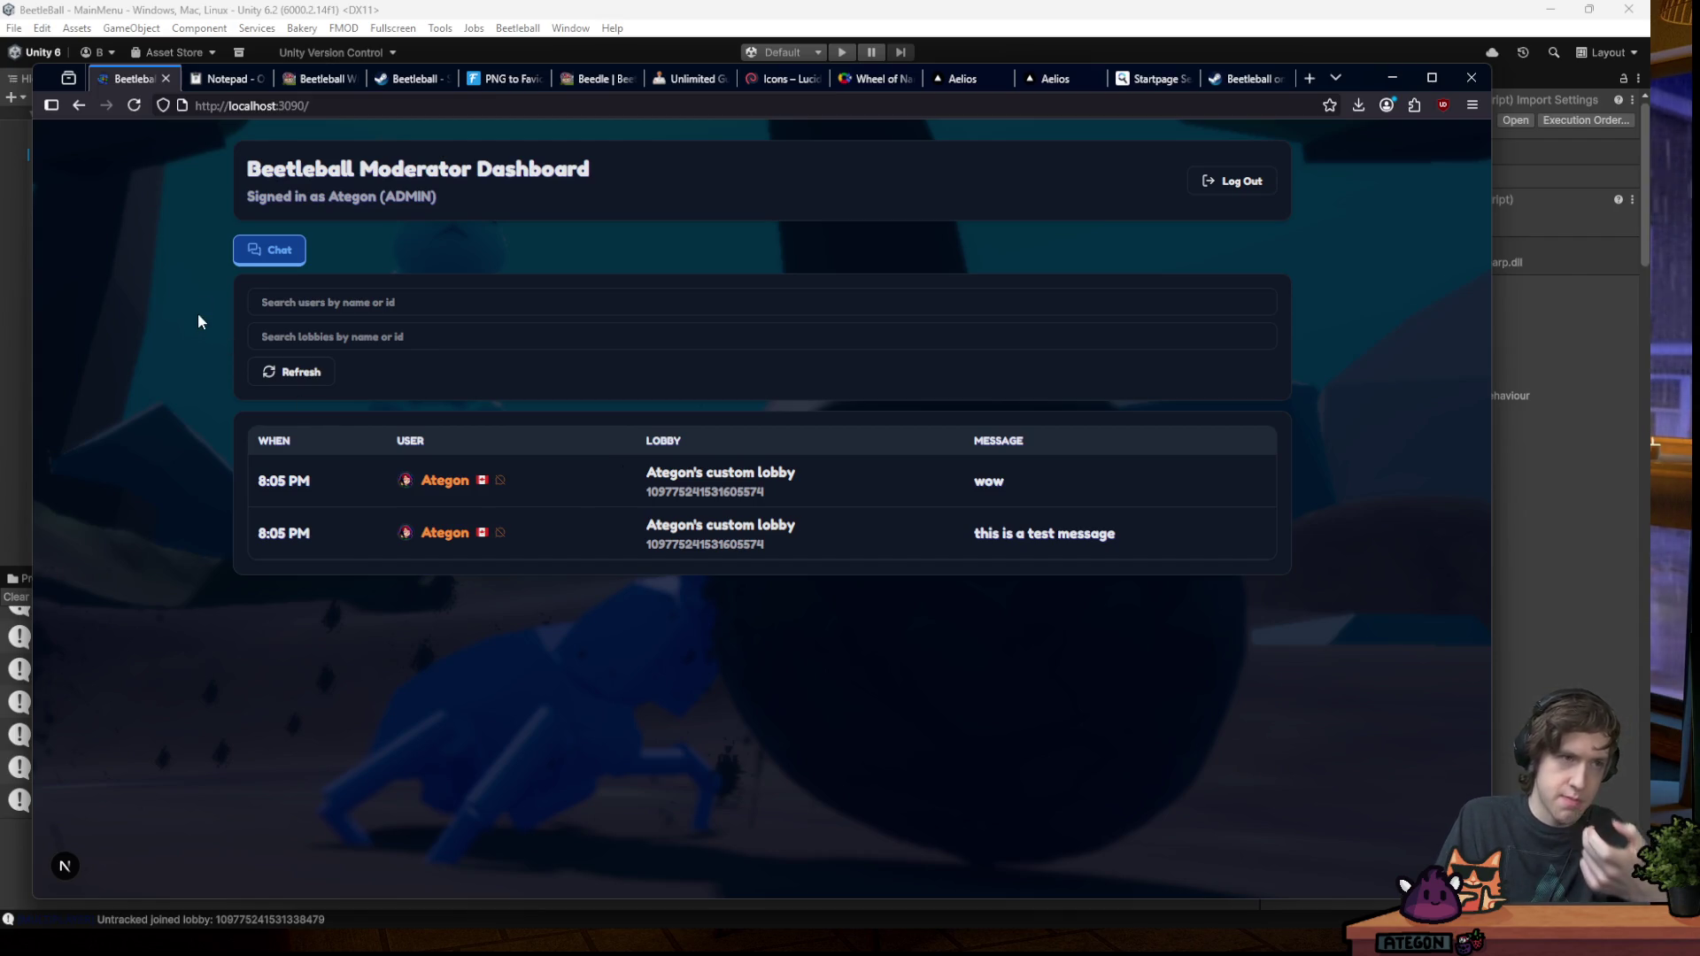
# - Reload the dashboard to show both custom-lobby test messages, then minimize Firefox
pyautogui.click(133, 104)
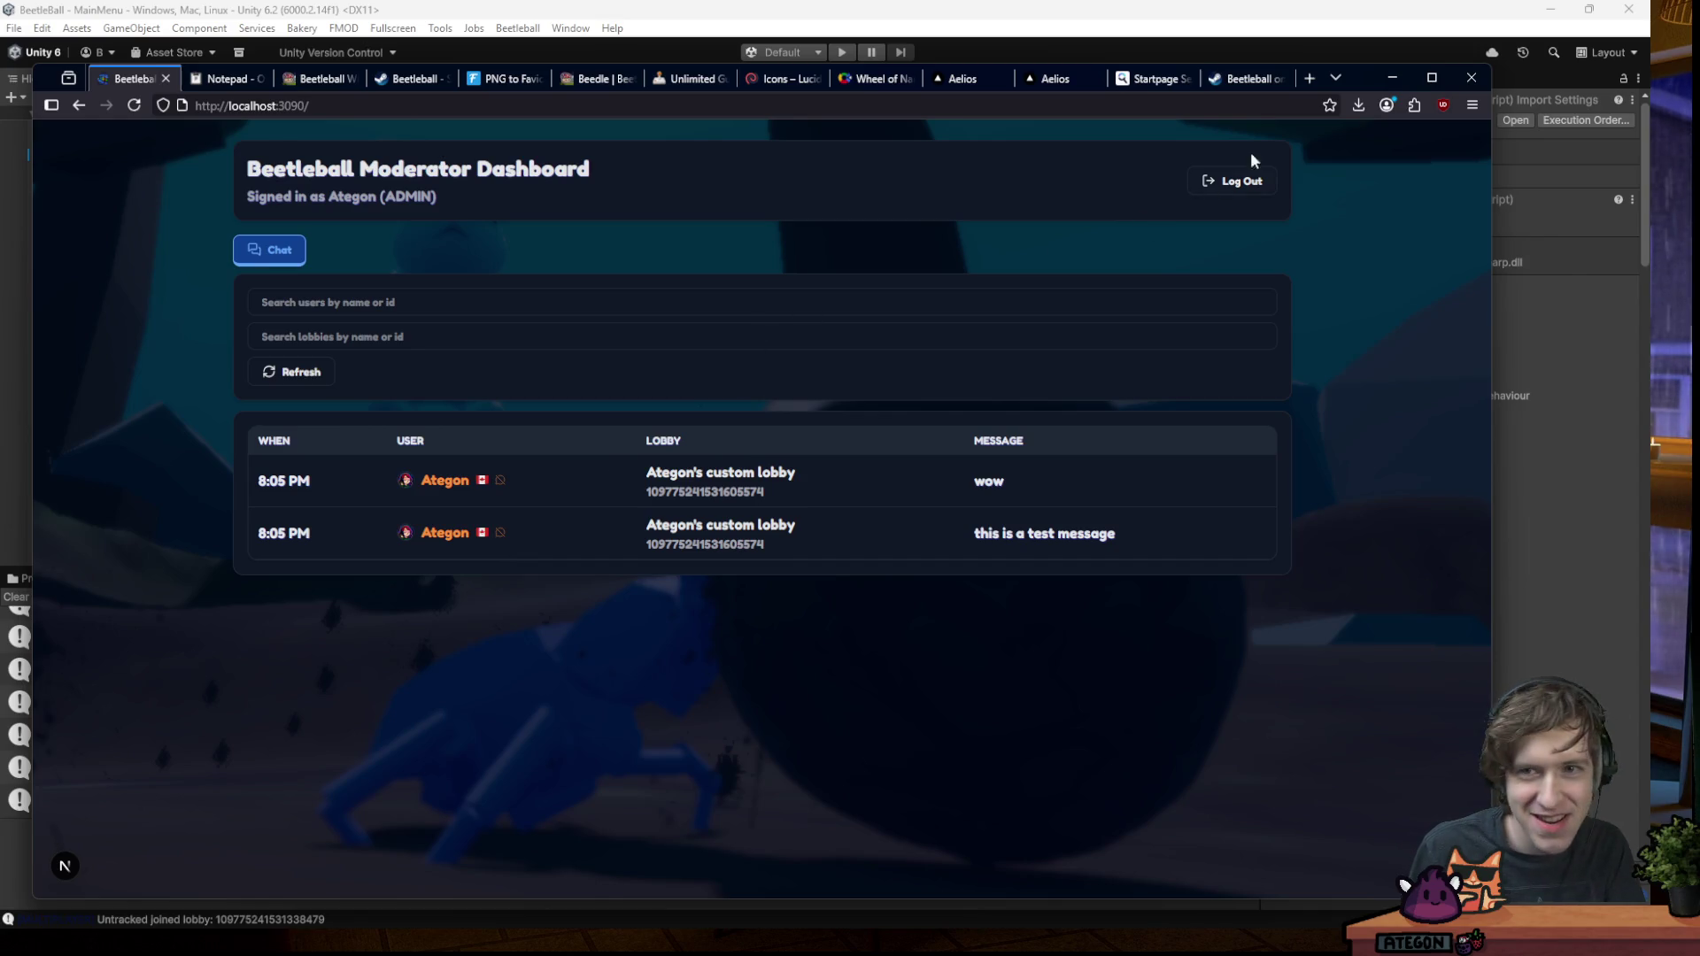
pyautogui.click(1392, 78)
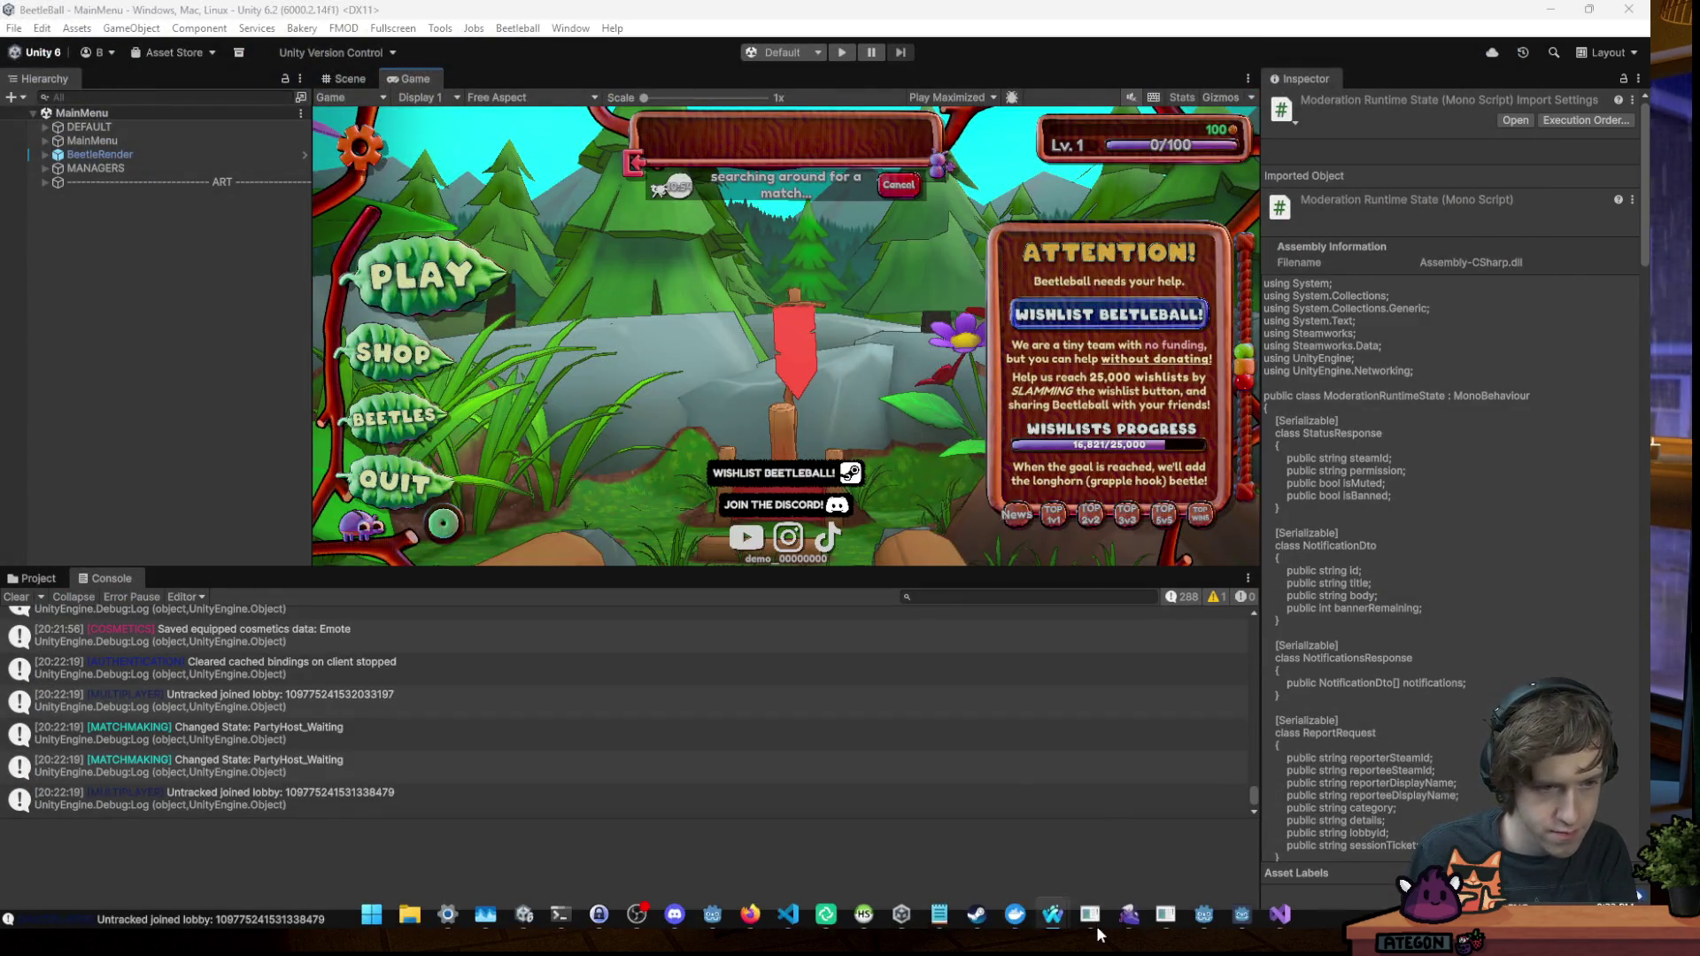
# - Bring VS Code forward maximized and select the UNMUTE block, lines 94–102, in moderation.ts
pyautogui.moveTo(788, 911)
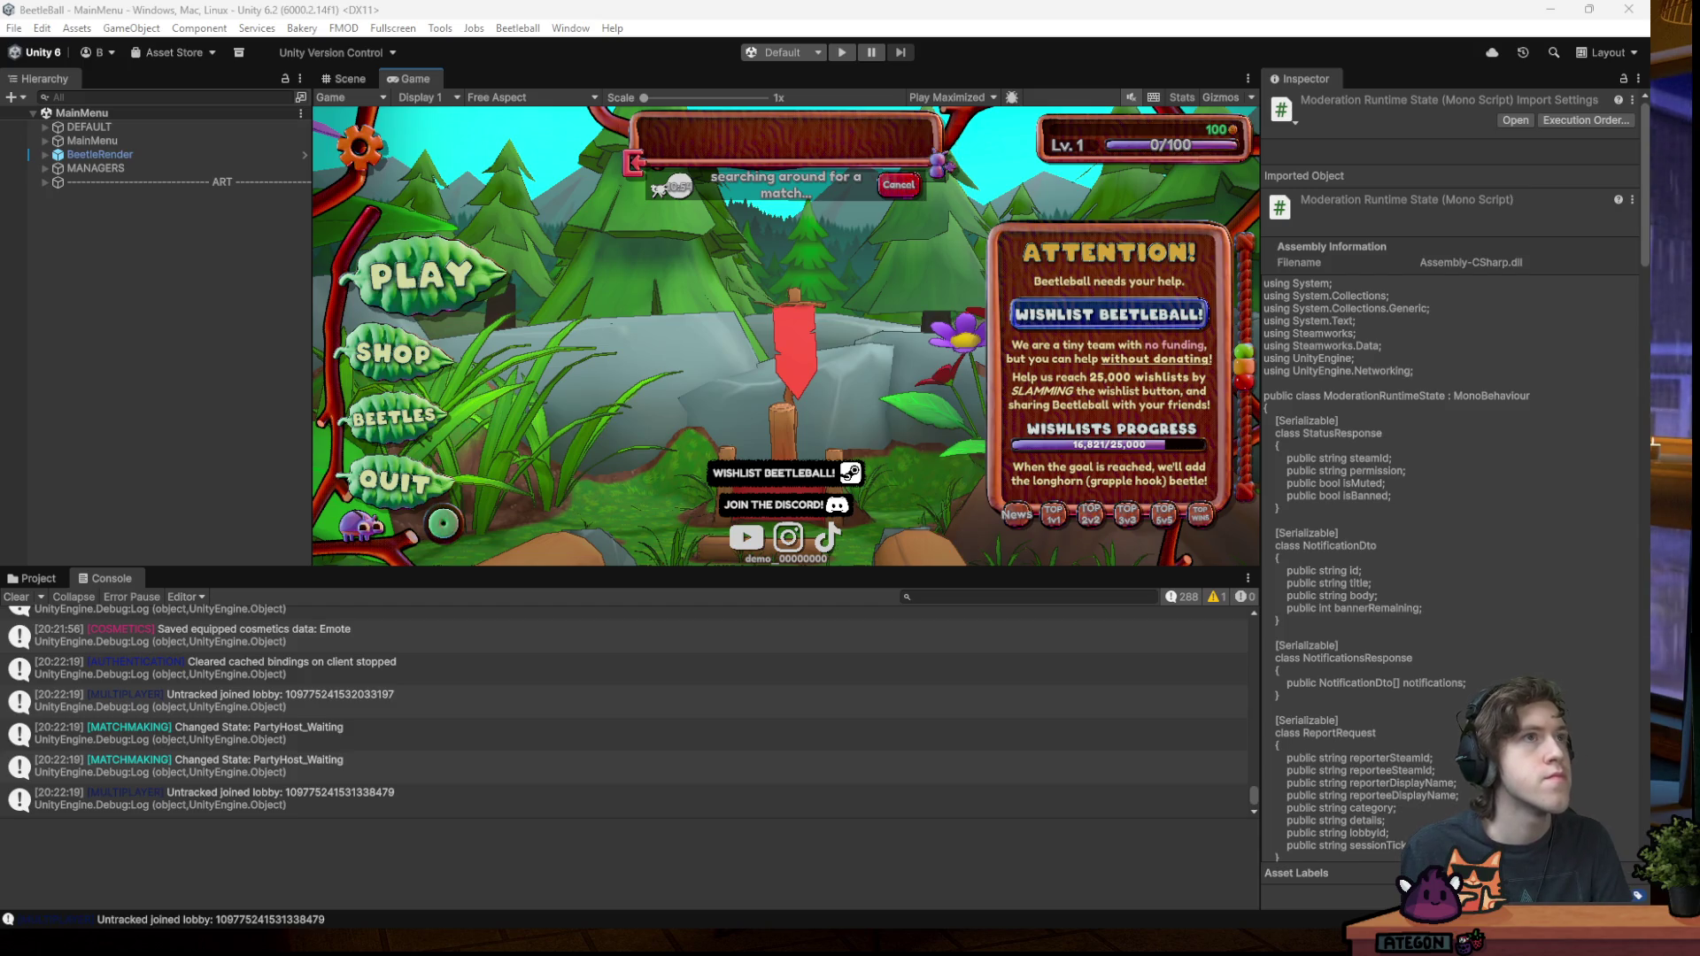
pyautogui.hotkey('alt', 'Tab')
pyautogui.moveTo(1121, 250)
pyautogui.mouseDown()
pyautogui.moveTo(1064, 207)
pyautogui.moveTo(1064, 2)
pyautogui.mouseUp()
pyautogui.scroll(-3, 930, 406)
pyautogui.scroll(3, 963, 413)
pyautogui.click(935, 476)
pyautogui.click(842, 492)
pyautogui.moveTo(815, 498)
pyautogui.mouseDown()
pyautogui.moveTo(763, 485)
pyautogui.moveTo(747, 372)
pyautogui.mouseUp()
pyautogui.hotkey('ctrl', 'c')
# - Paste a copy of the UNMUTE notification block below the original
pyautogui.scroll(12, 918, 325)
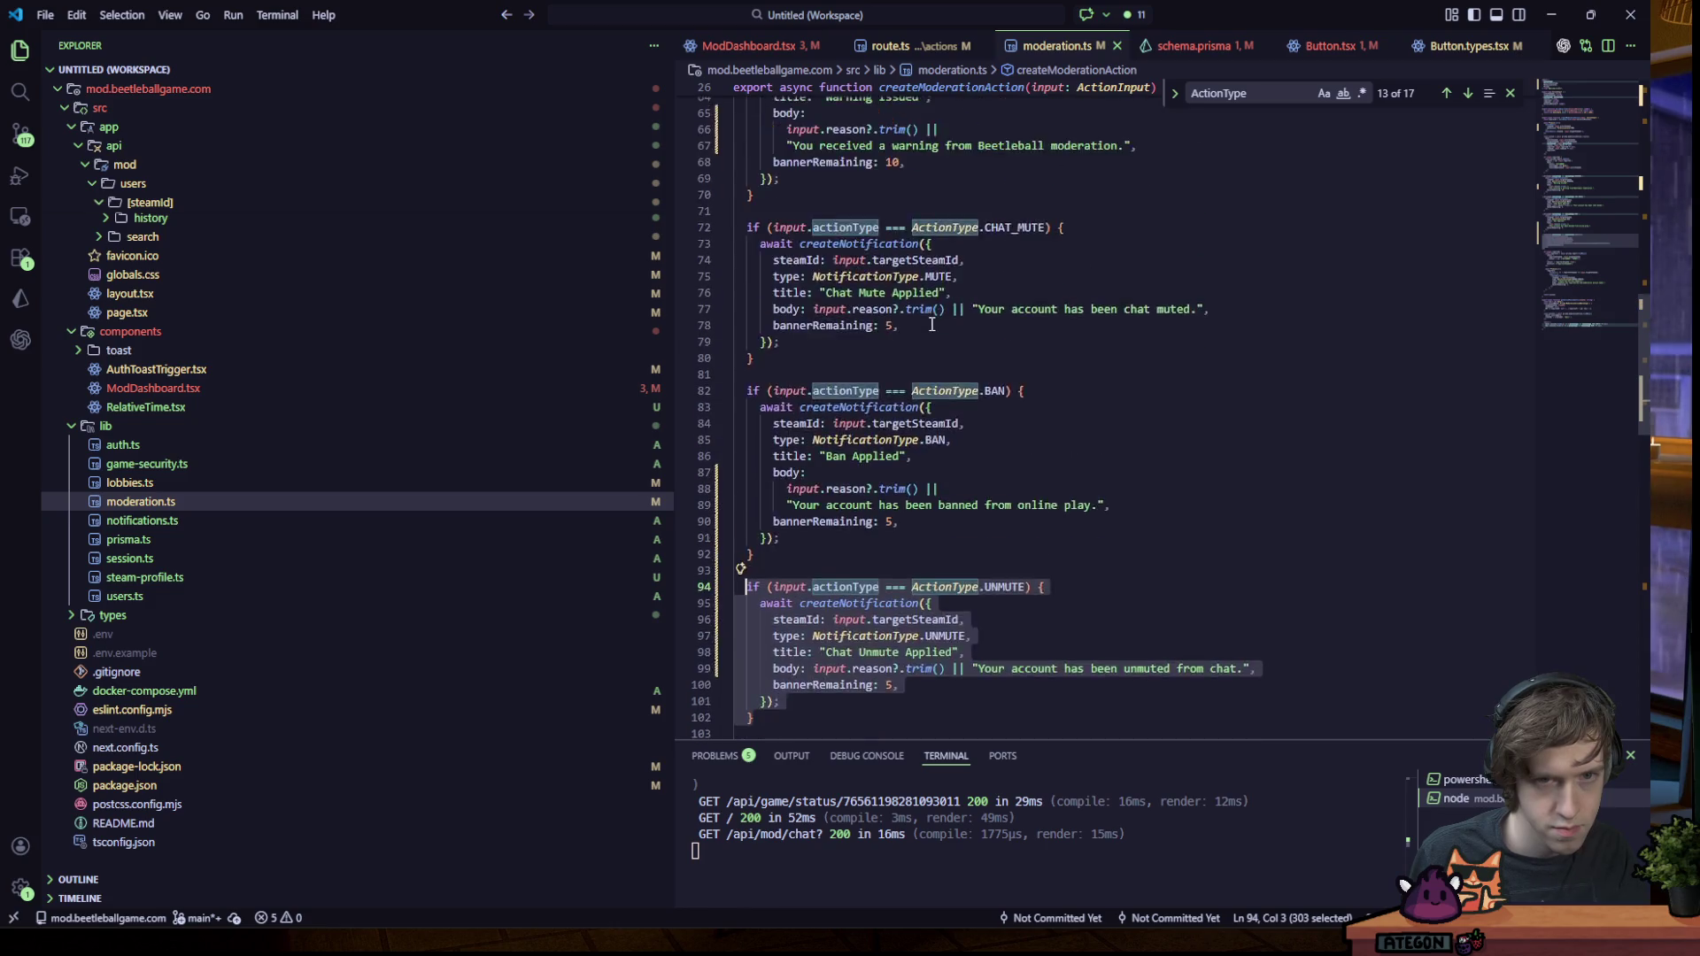
pyautogui.scroll(-6, 917, 314)
pyautogui.scroll(-5, 917, 312)
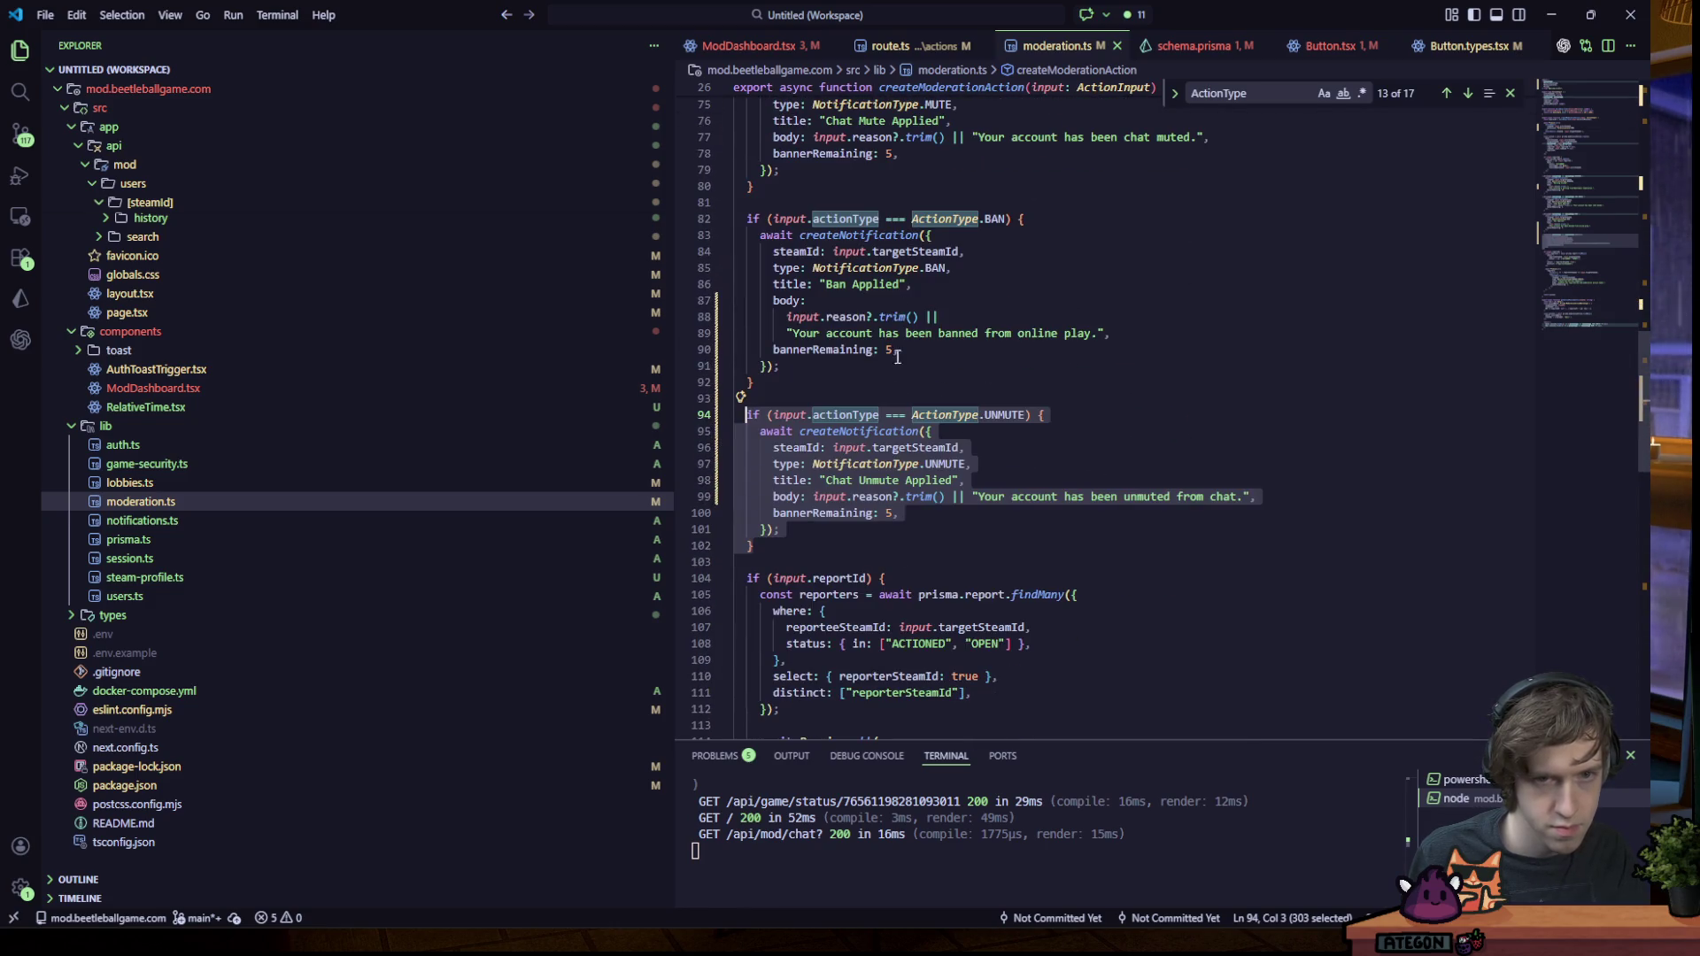
pyautogui.click(821, 549)
pyautogui.press('Return')
pyautogui.press('Return')
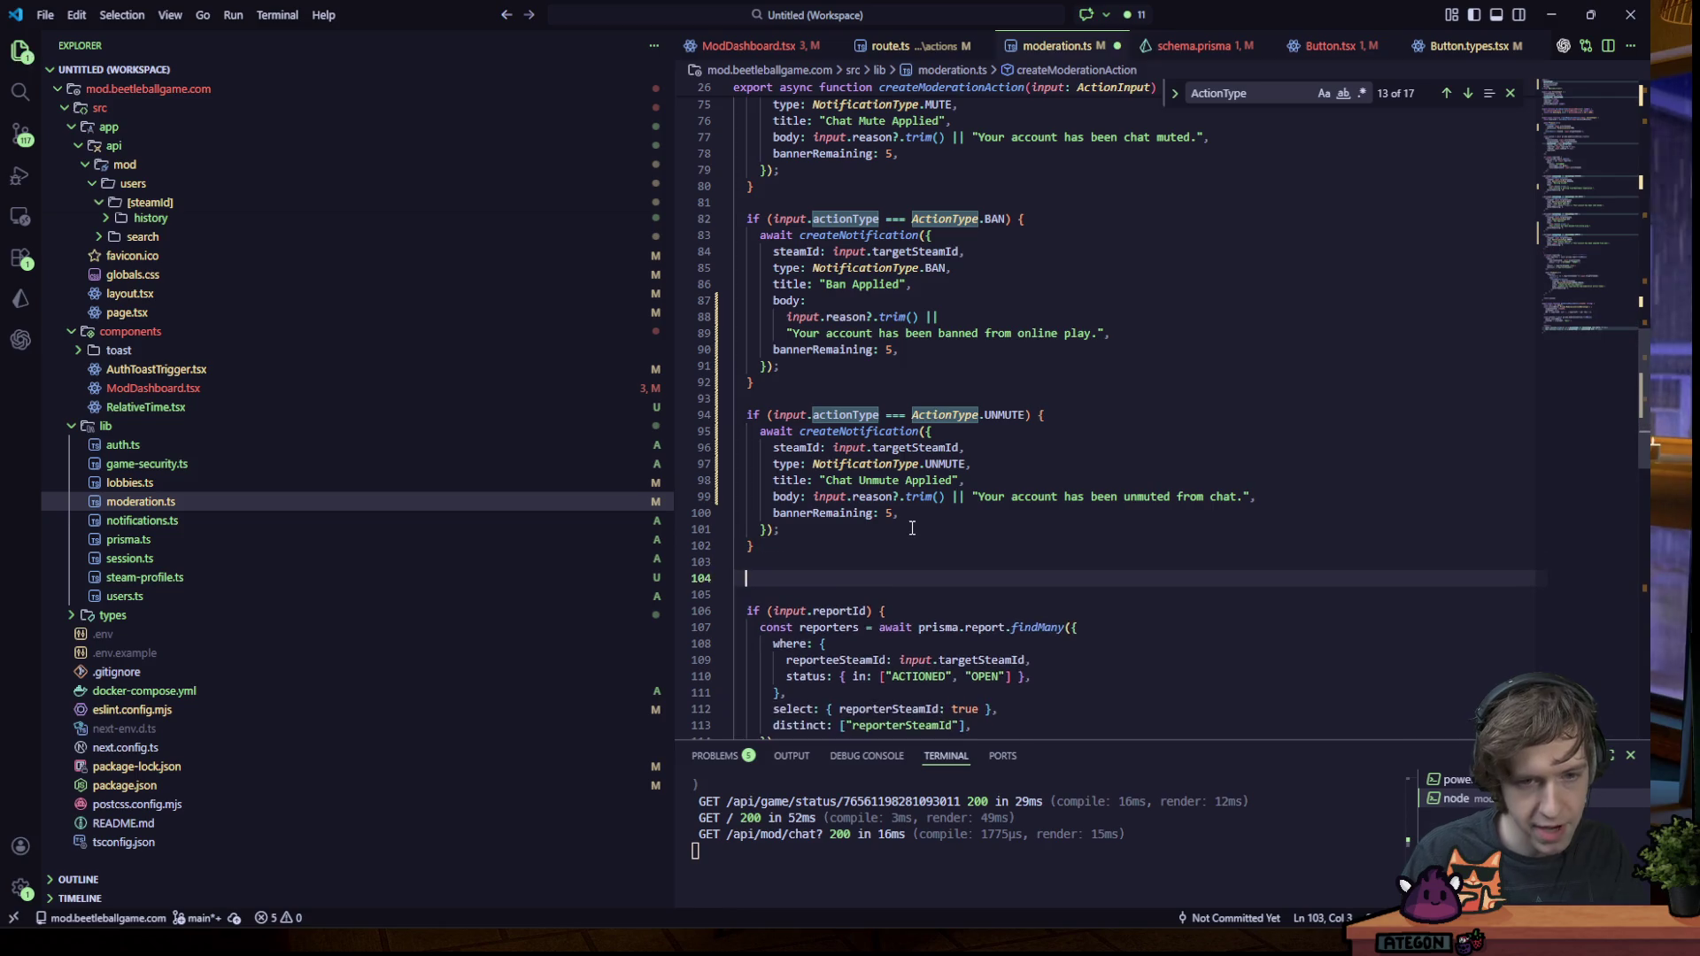
pyautogui.hotkey('ctrl', 'v')
# - Search moderation.ts for bannerRemaining and step to the match in the new block
pyautogui.doubleClick(823, 454)
pyautogui.hotkey('ctrl', 'f')
pyautogui.click(1468, 93)
pyautogui.click(1468, 93)
pyautogui.click(1468, 93)
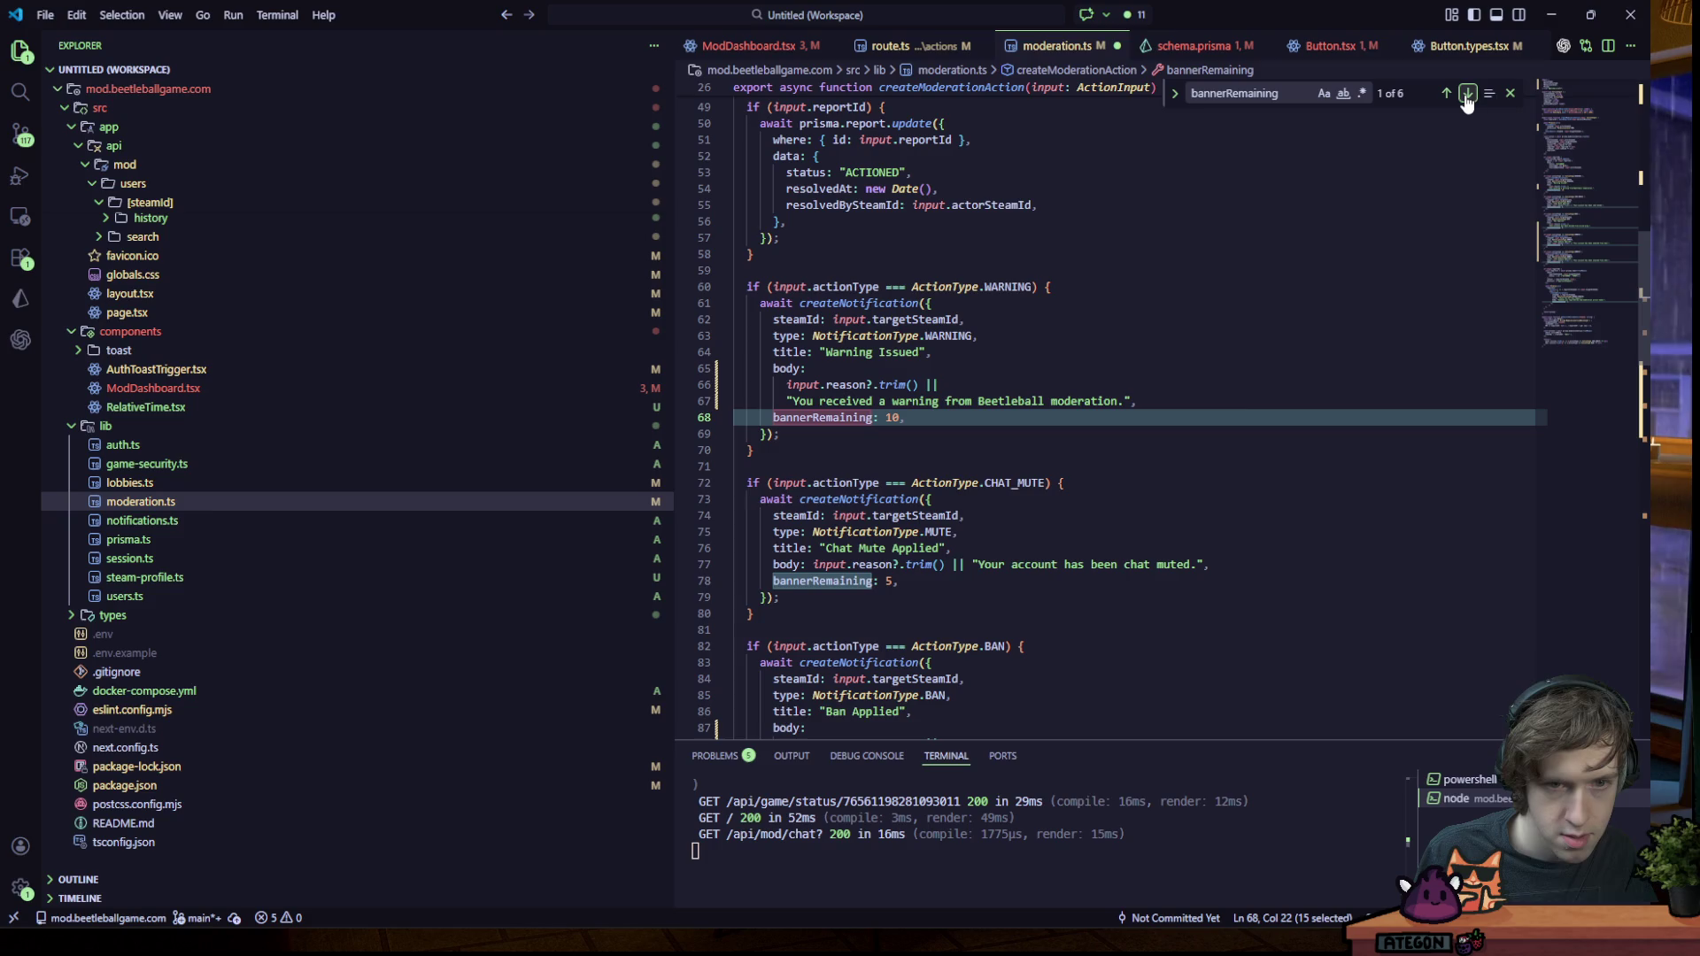
pyautogui.click(1467, 93)
pyautogui.click(1467, 92)
pyautogui.click(1466, 93)
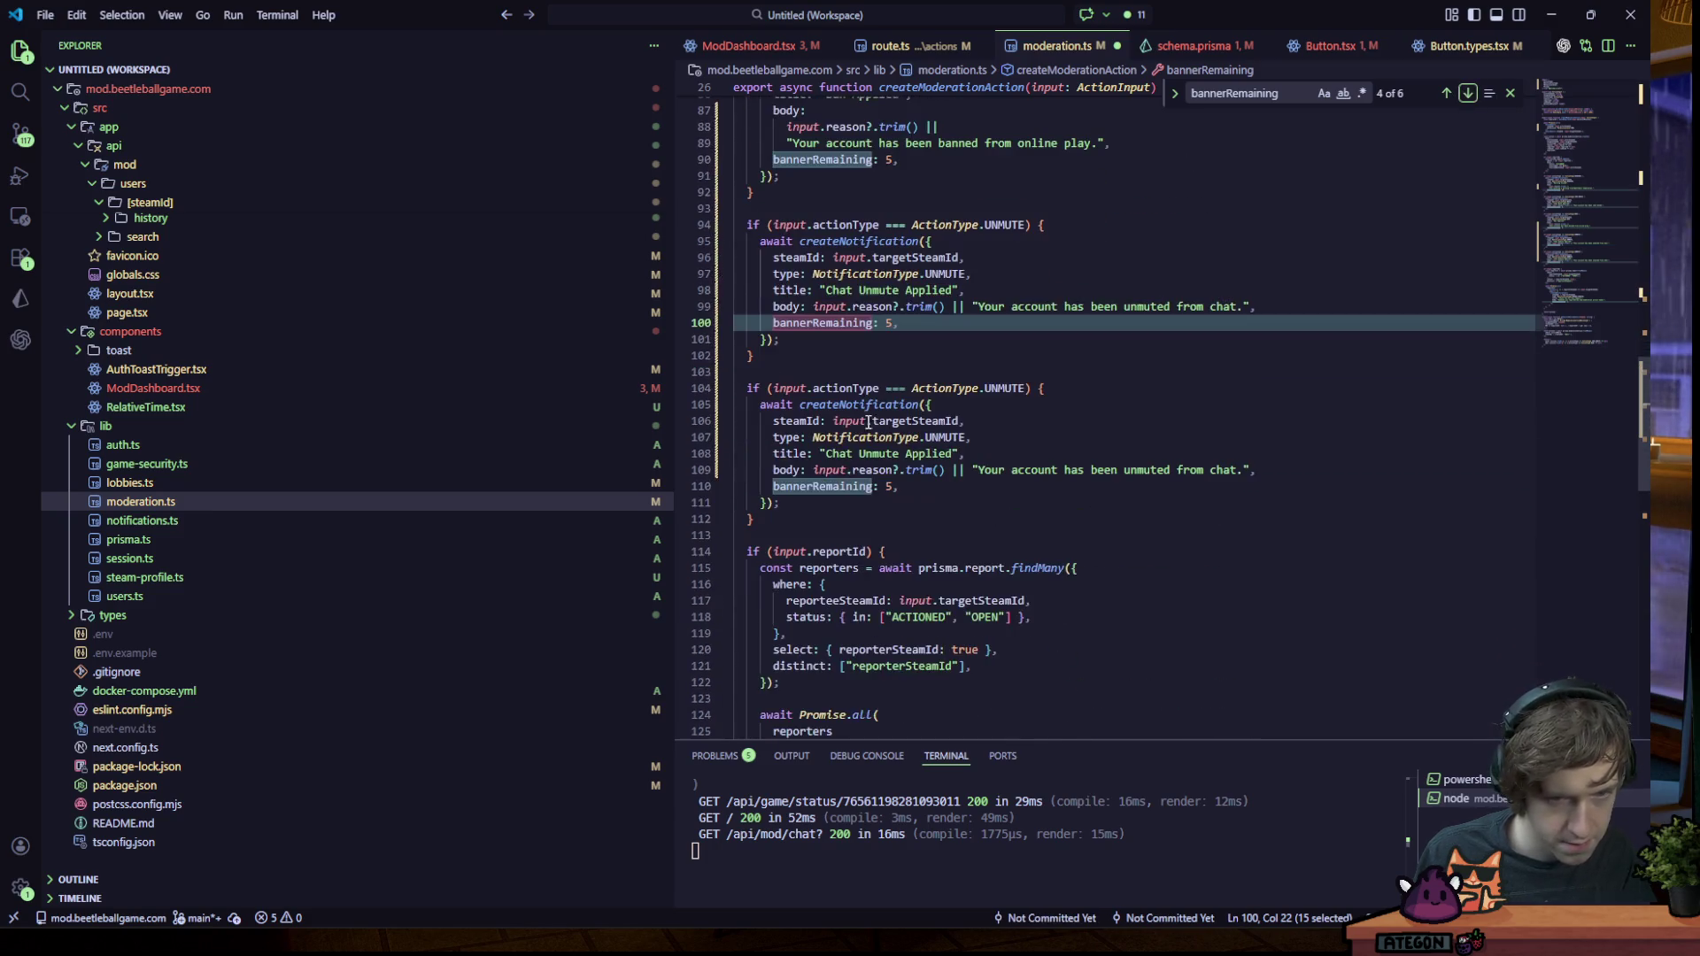
# - Change the copied block's condition and notification type to UNBAN and retitle it 'Unban Applied'
pyautogui.doubleClick(1000, 387)
pyautogui.write('UNBAN')
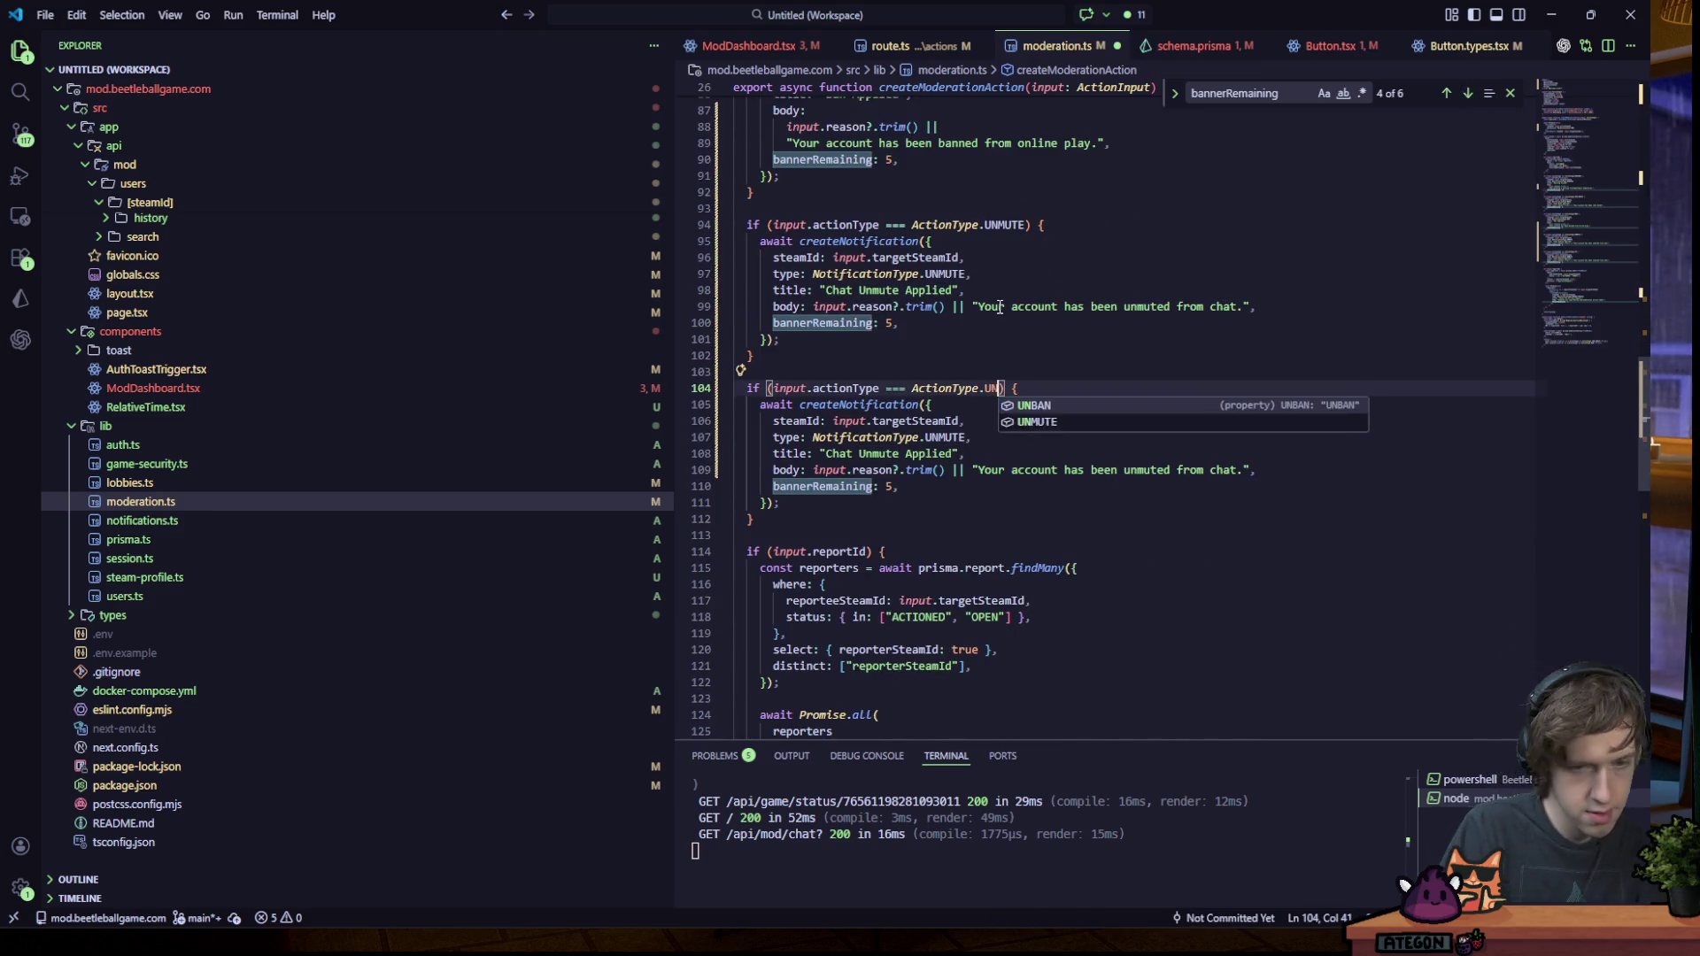
pyautogui.click(958, 421)
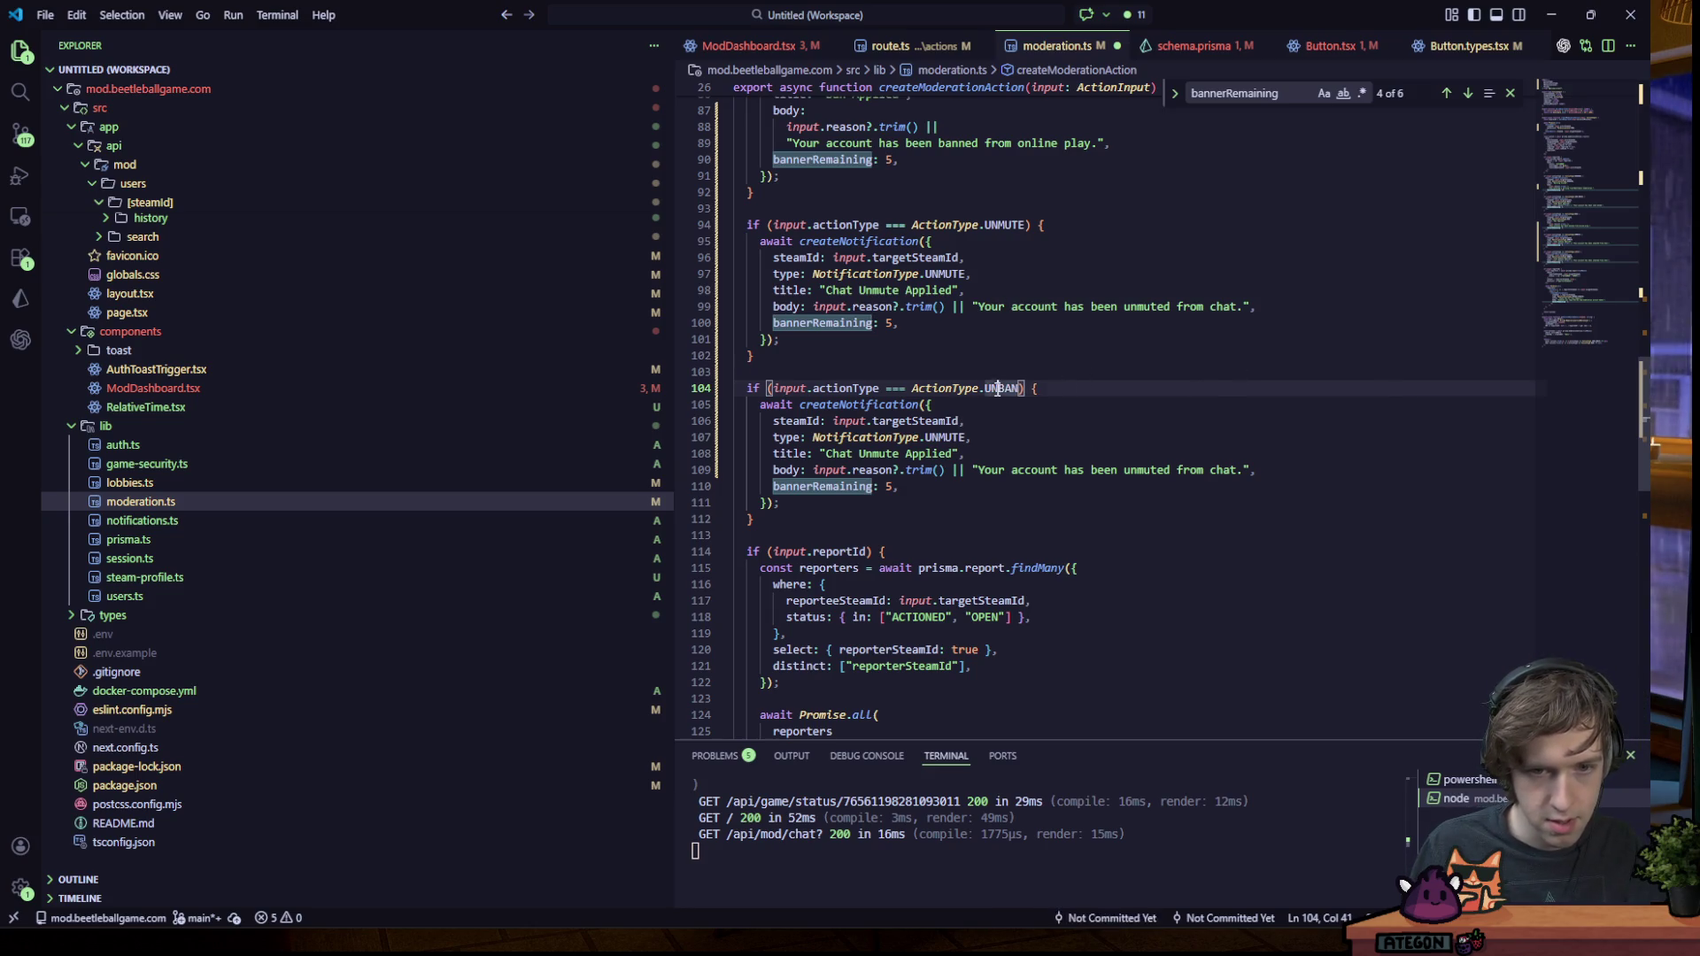
pyautogui.doubleClick(944, 436)
pyautogui.write('UNBAN')
pyautogui.doubleClick(881, 453)
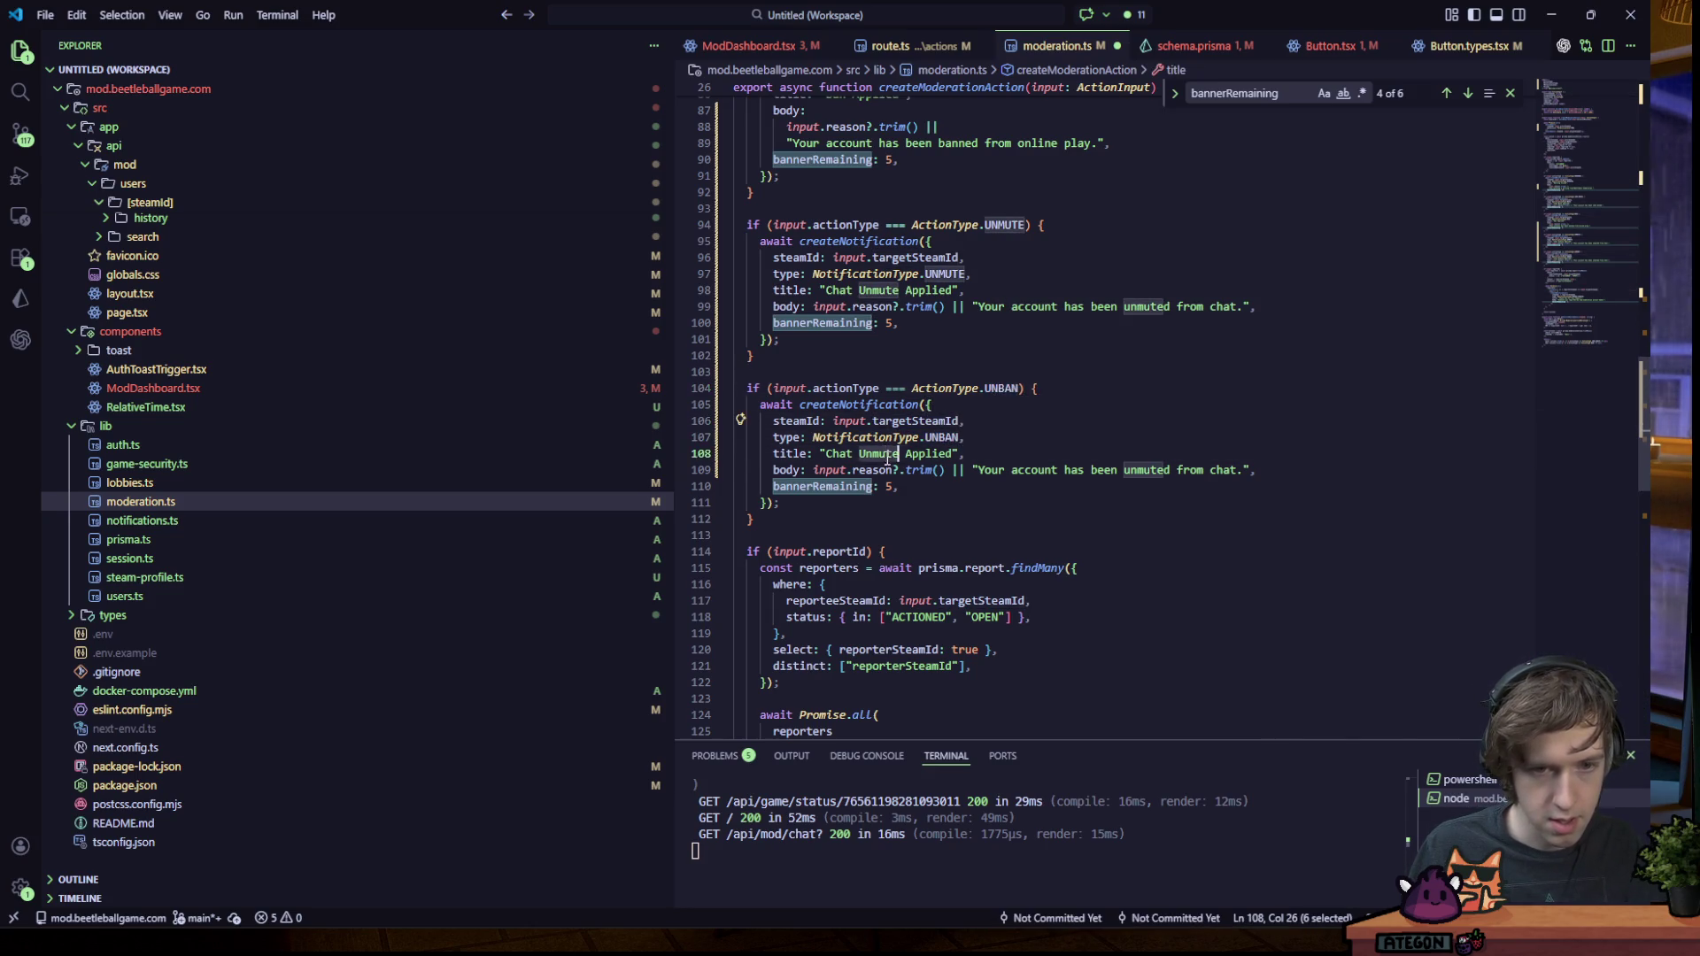
pyautogui.scroll(4, 991, 420)
pyautogui.press('BackSpace')
pyautogui.press('BackSpace')
pyautogui.write('ban')
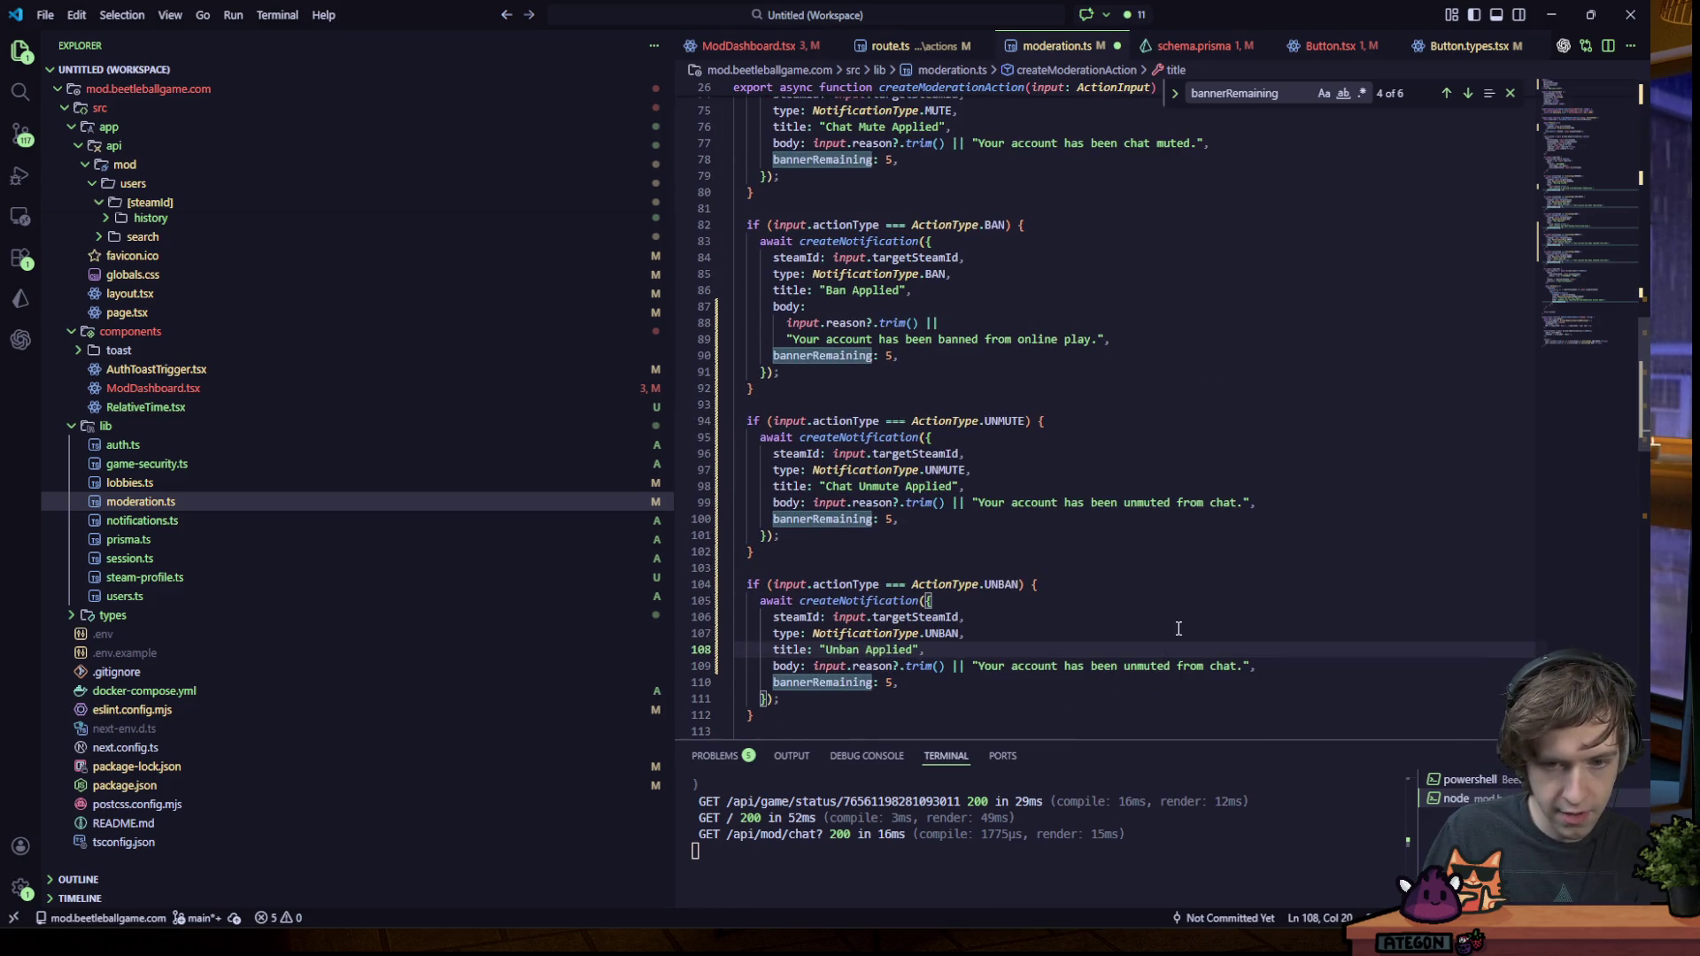
# - Reword the body to say the player was unbanned from online play, and save moderation.ts
pyautogui.moveTo(1124, 666); pyautogui.dragTo(1227, 669)
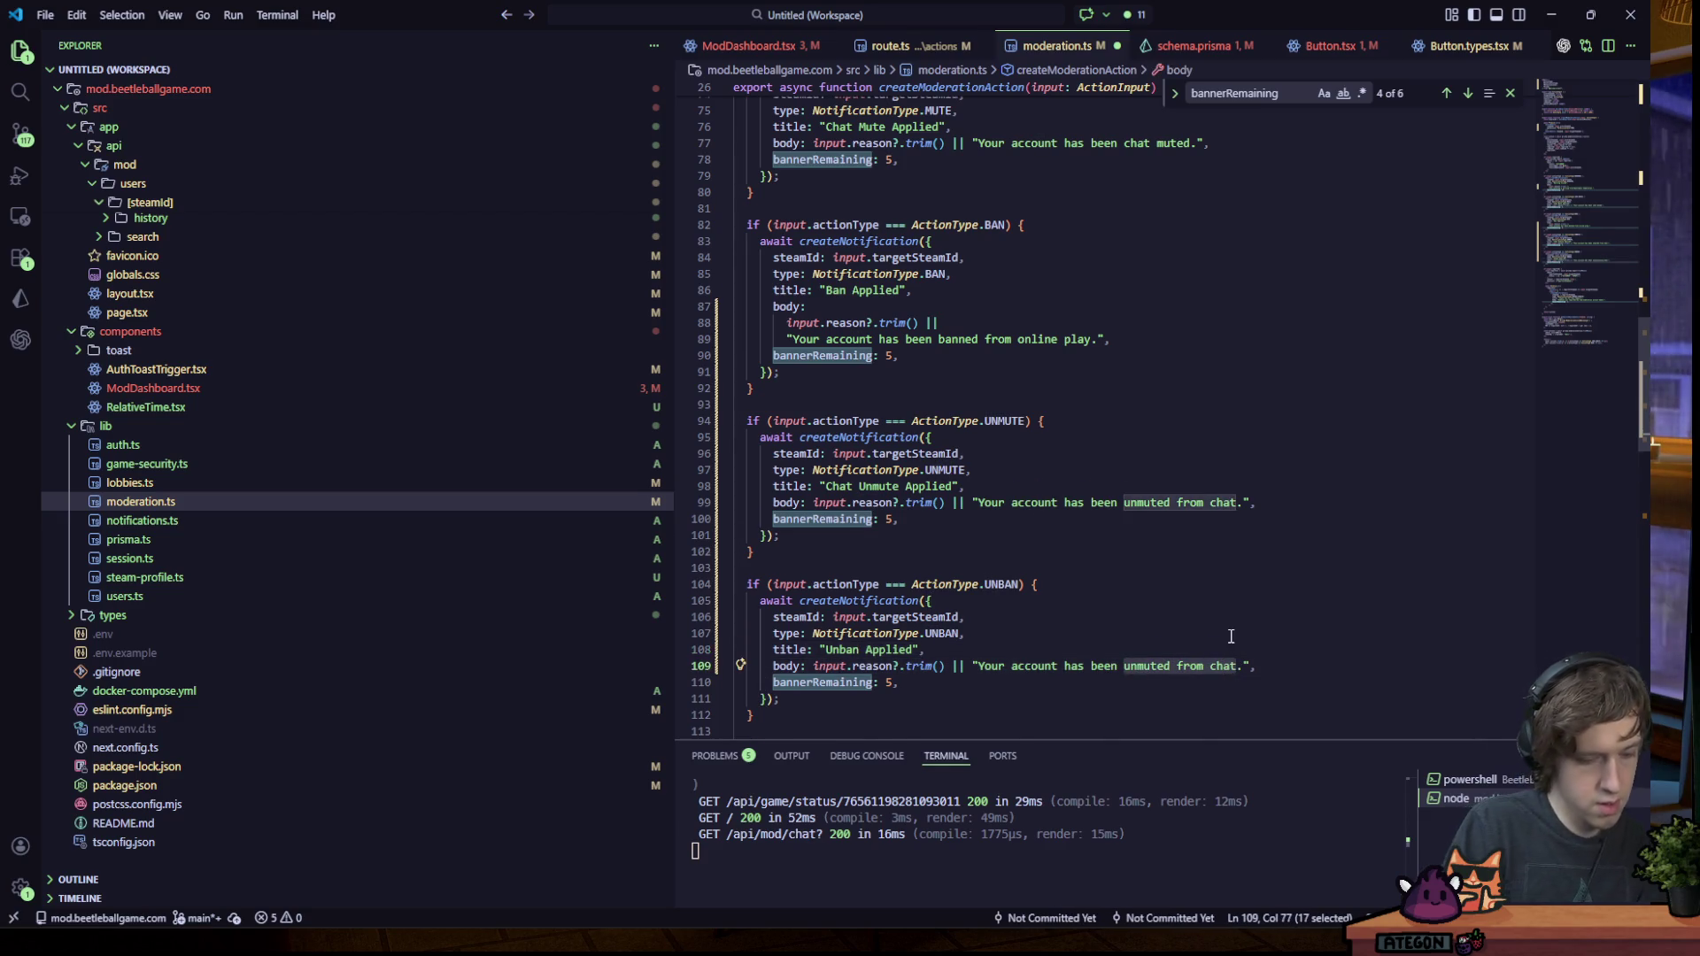
pyautogui.write('unbann')
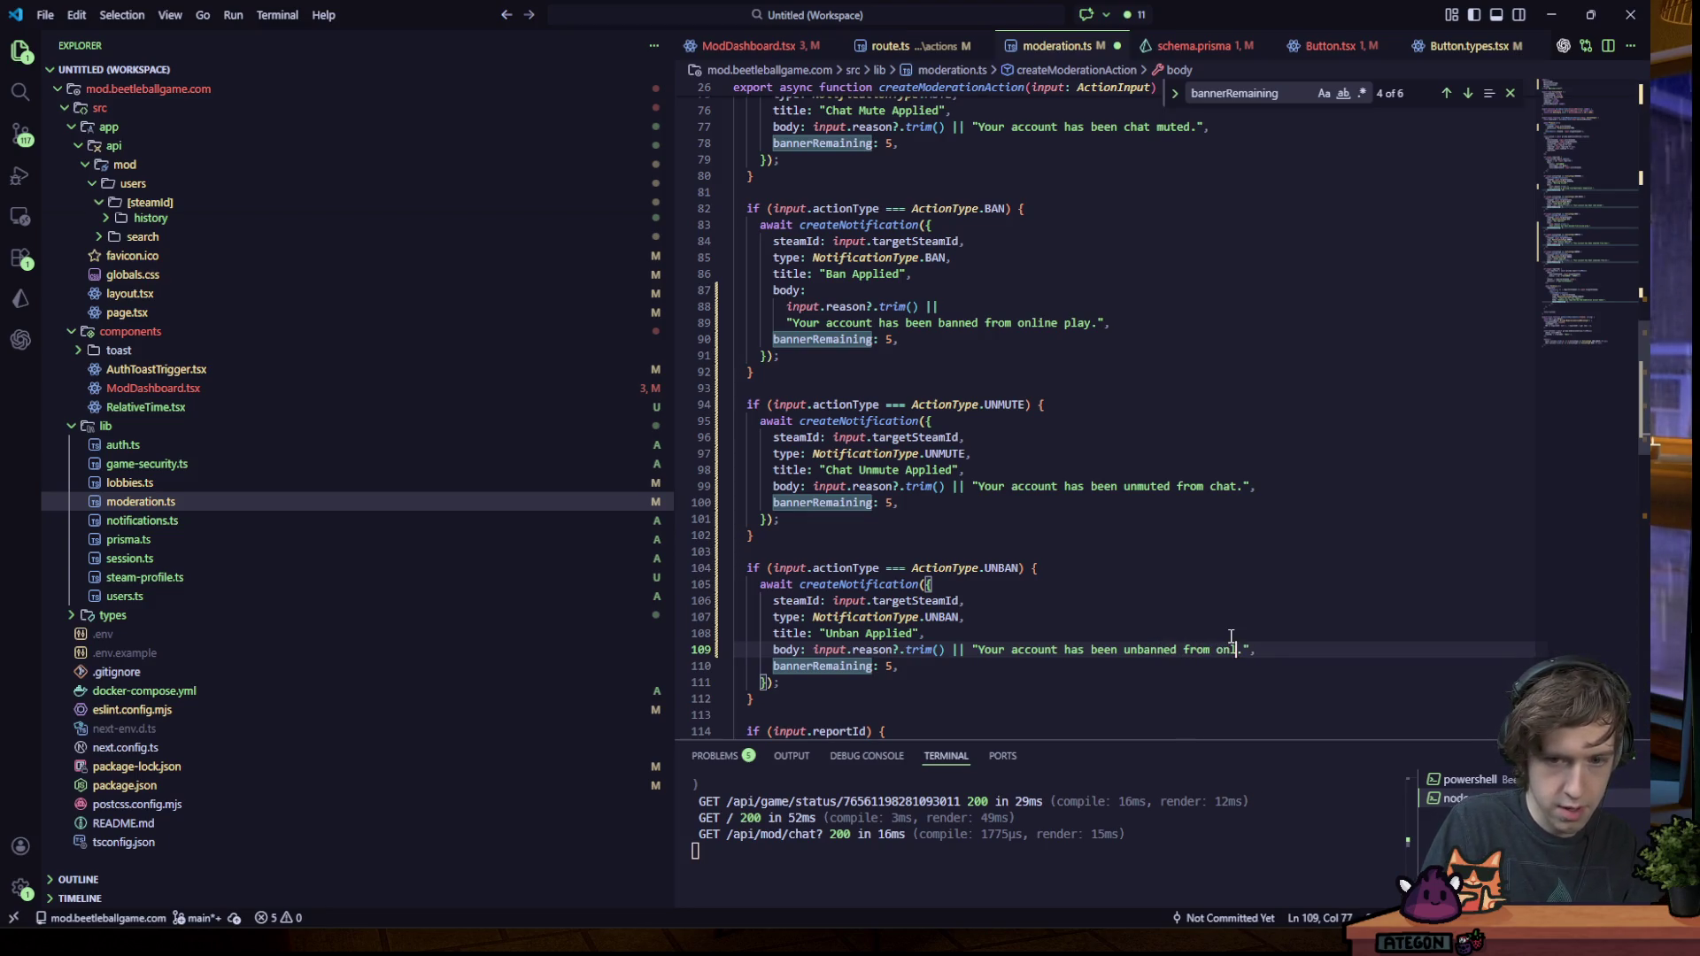
pyautogui.hotkey('ctrl', 's')
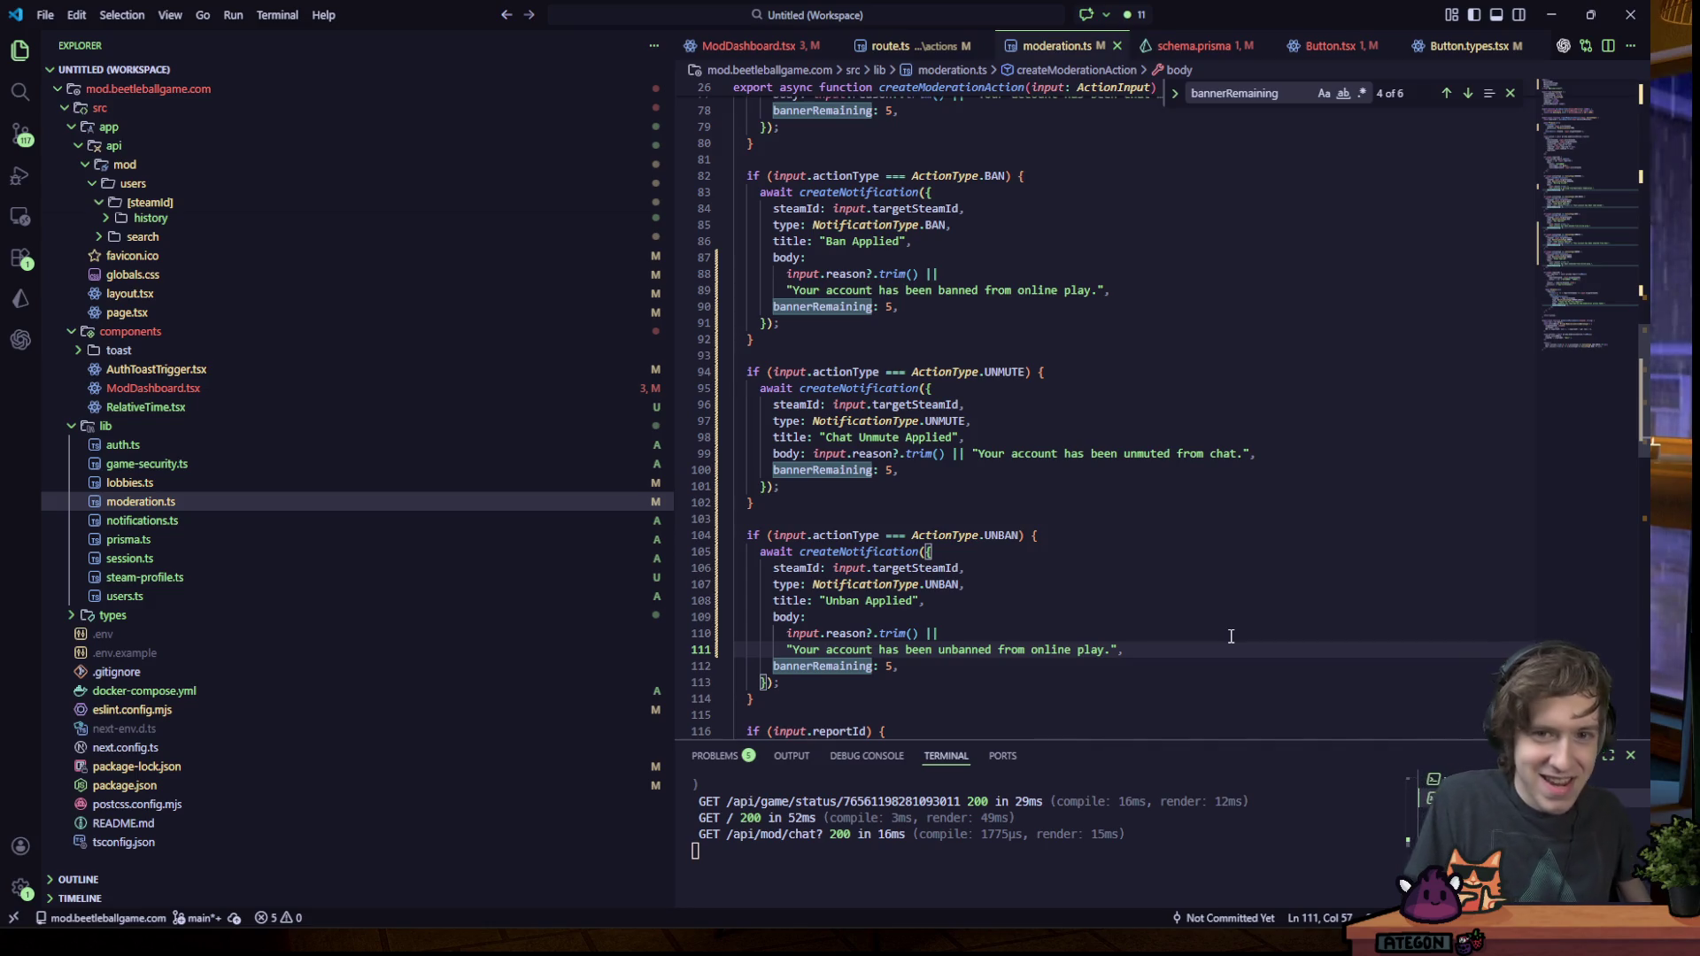
pyautogui.hotkey('alt', 'Tab')
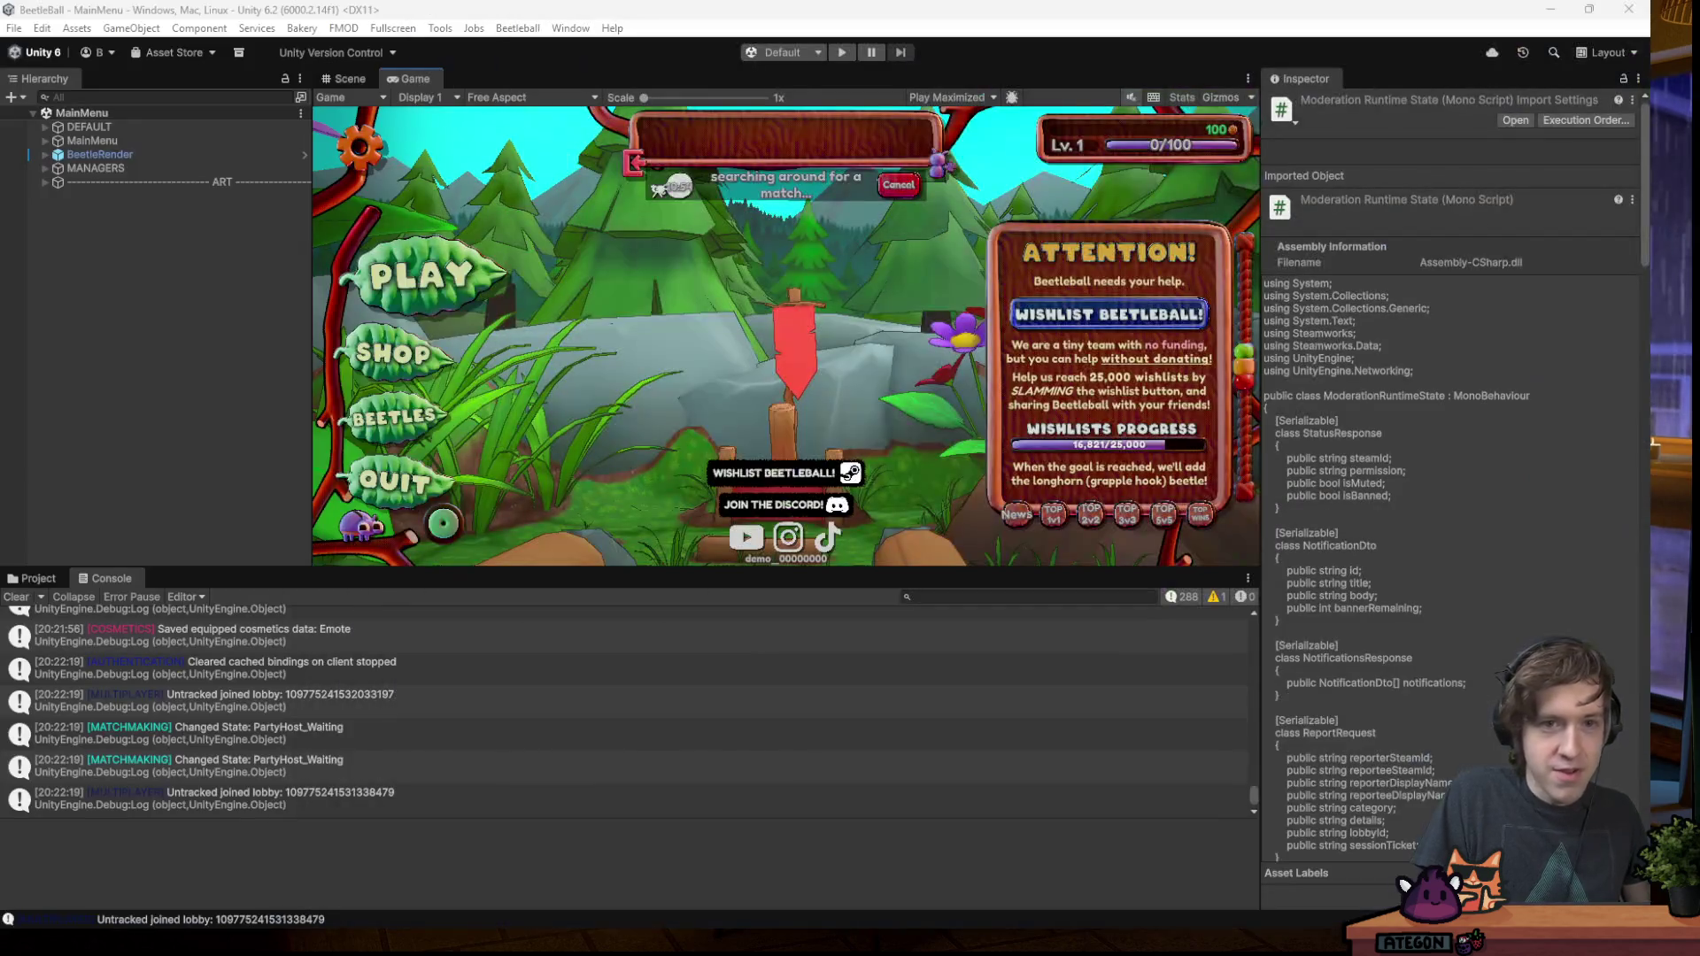
# - Run the game and create a new custom lobby from PLAY > Lobby Browser
pyautogui.click(842, 53)
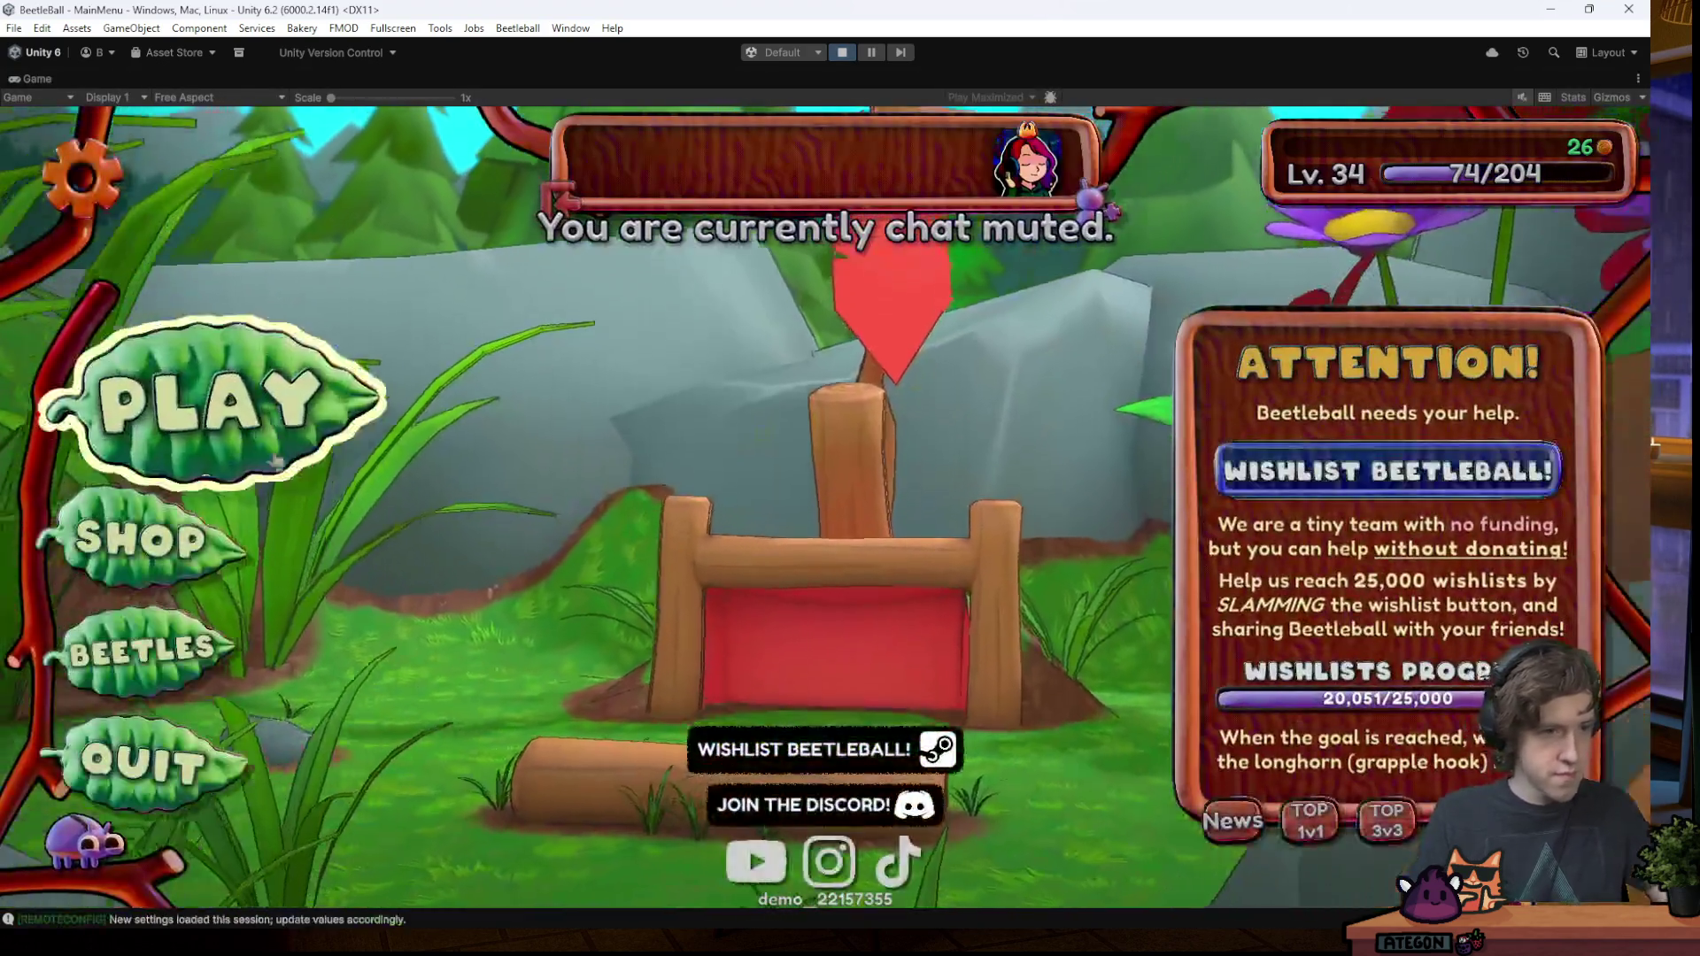
pyautogui.click(295, 466)
pyautogui.click(569, 437)
pyautogui.click(381, 558)
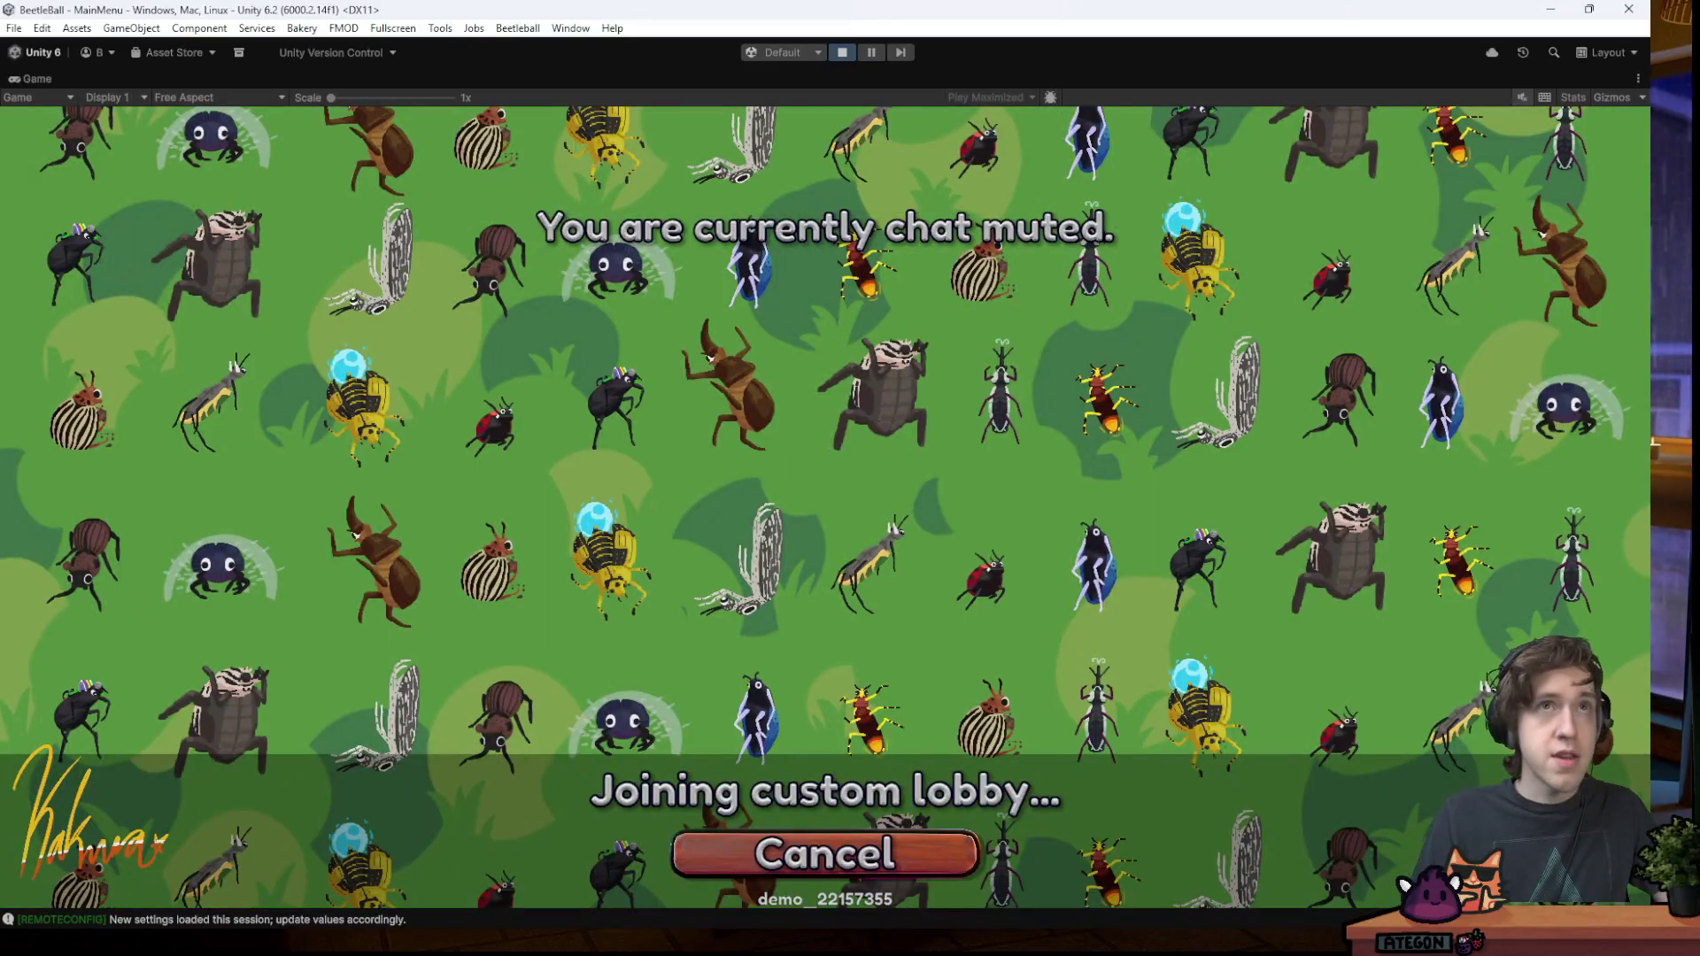
# - Permanently ban the message's sender in the moderator dashboard, then hide the dashboard
pyautogui.hotkey('alt', 'Tab')
pyautogui.moveTo(823, 13)
pyautogui.mouseDown()
pyautogui.moveTo(822, 205)
pyautogui.moveTo(822, 0)
pyautogui.moveTo(796, 0)
pyautogui.moveTo(824, 109)
pyautogui.mouseUp()
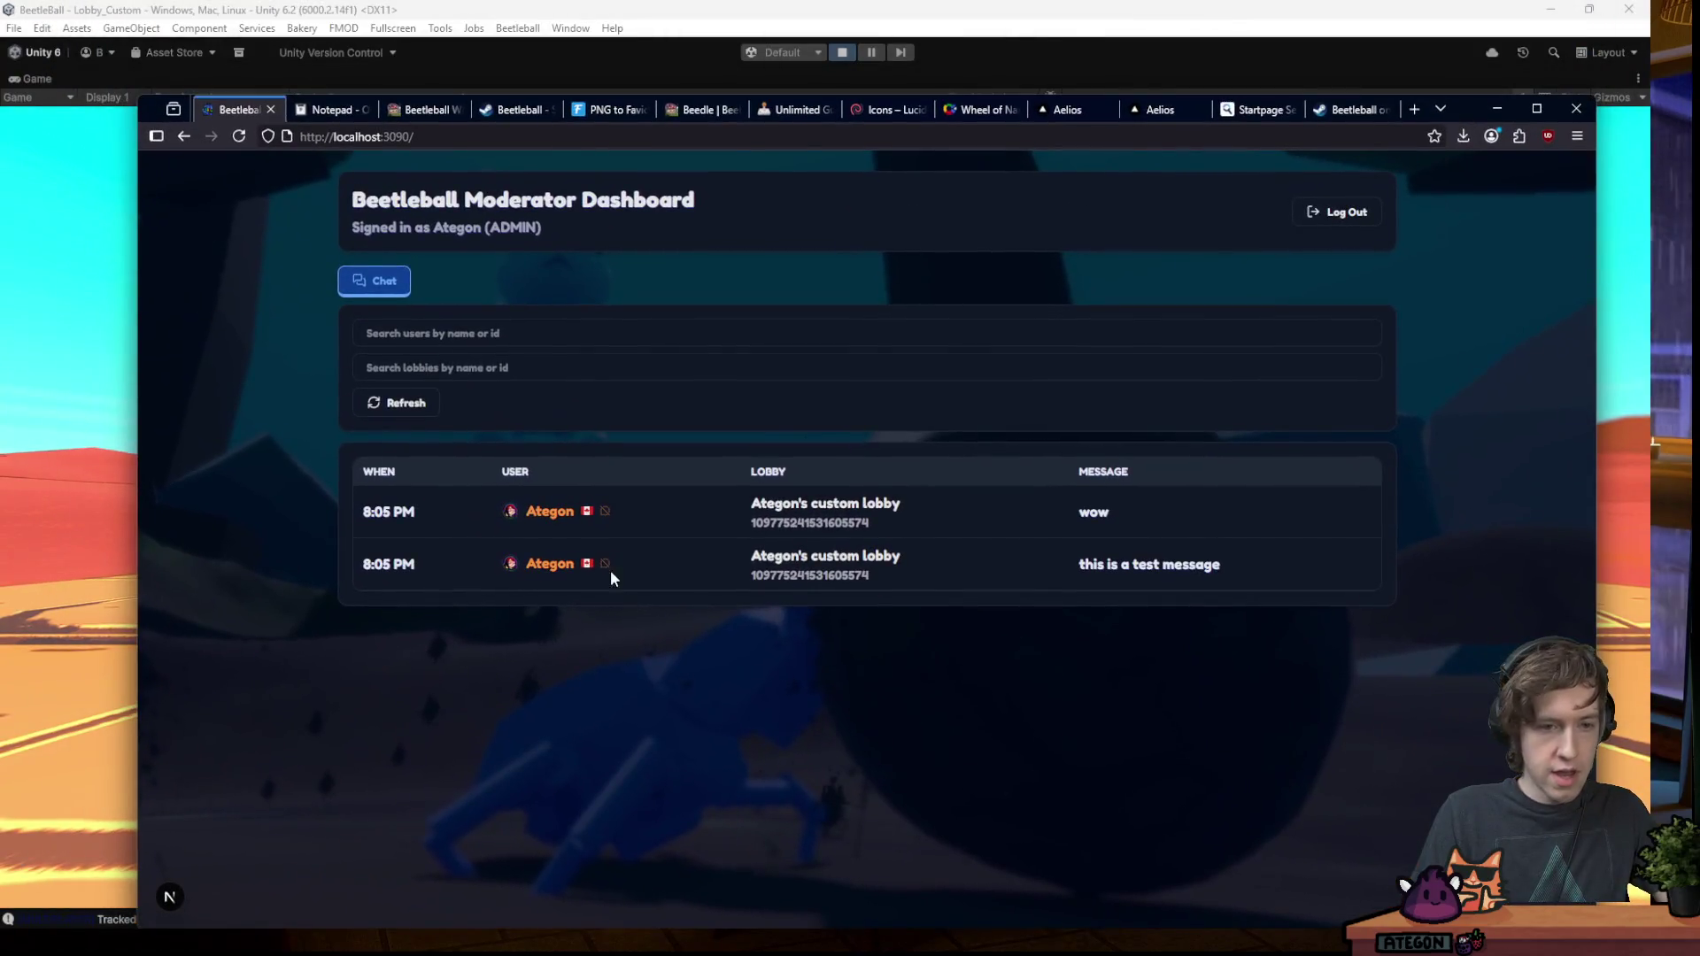
pyautogui.click(573, 516)
pyautogui.click(619, 600)
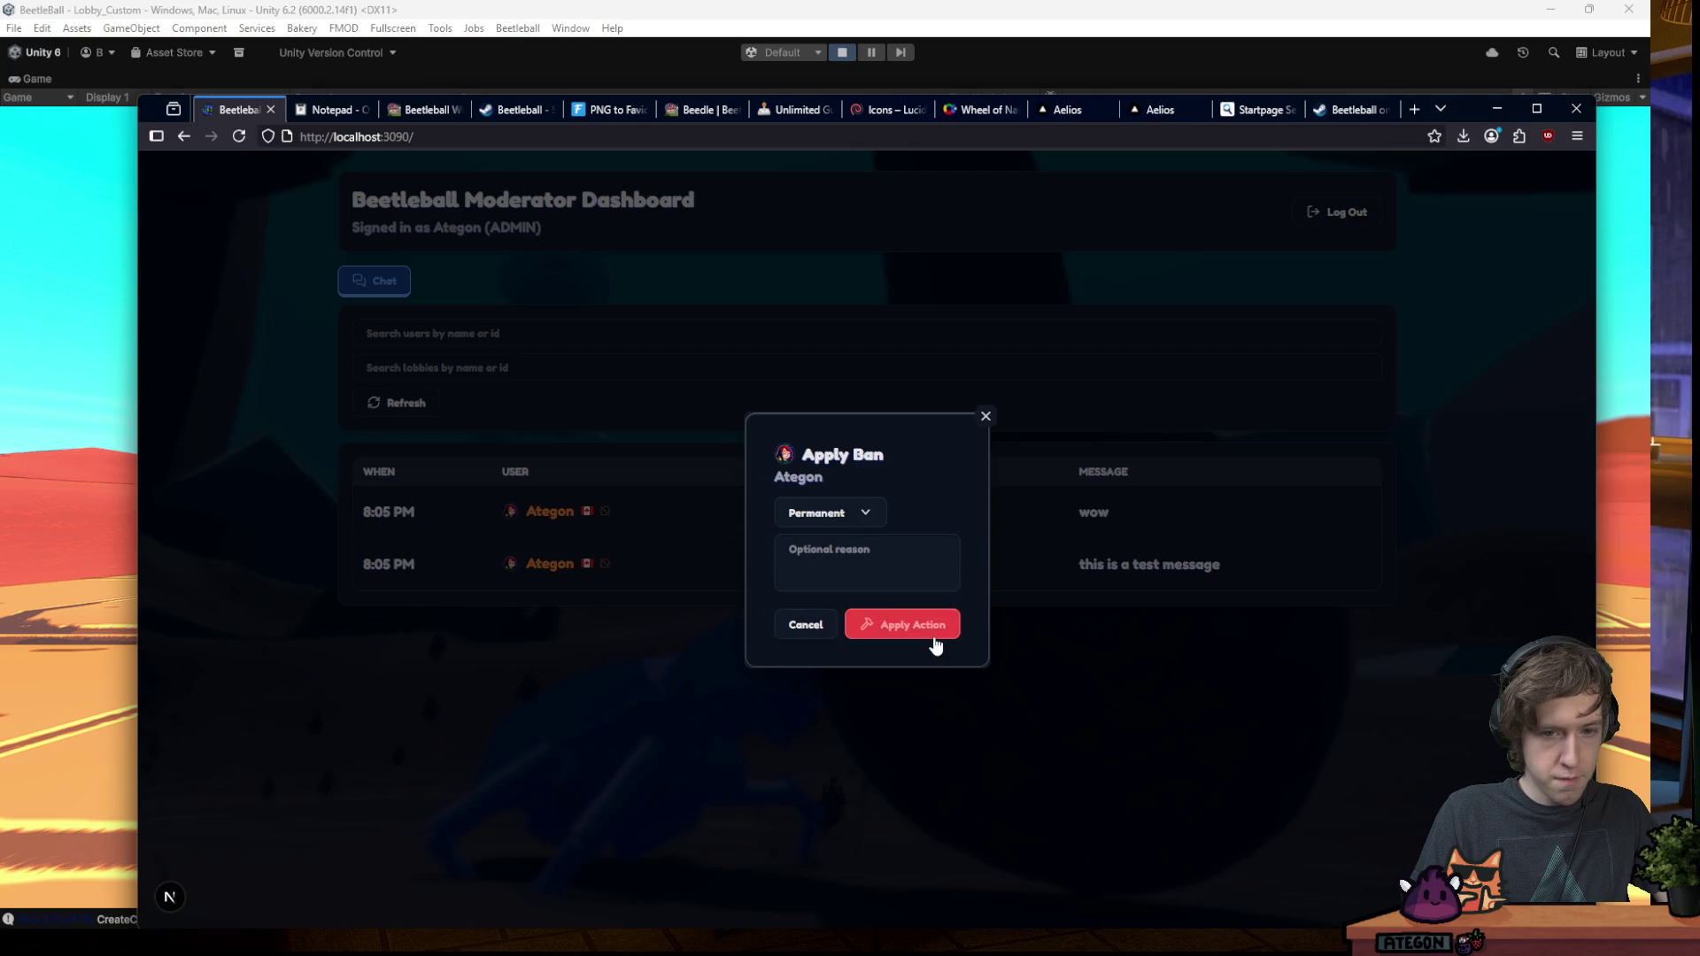
pyautogui.click(929, 624)
pyautogui.click(1496, 108)
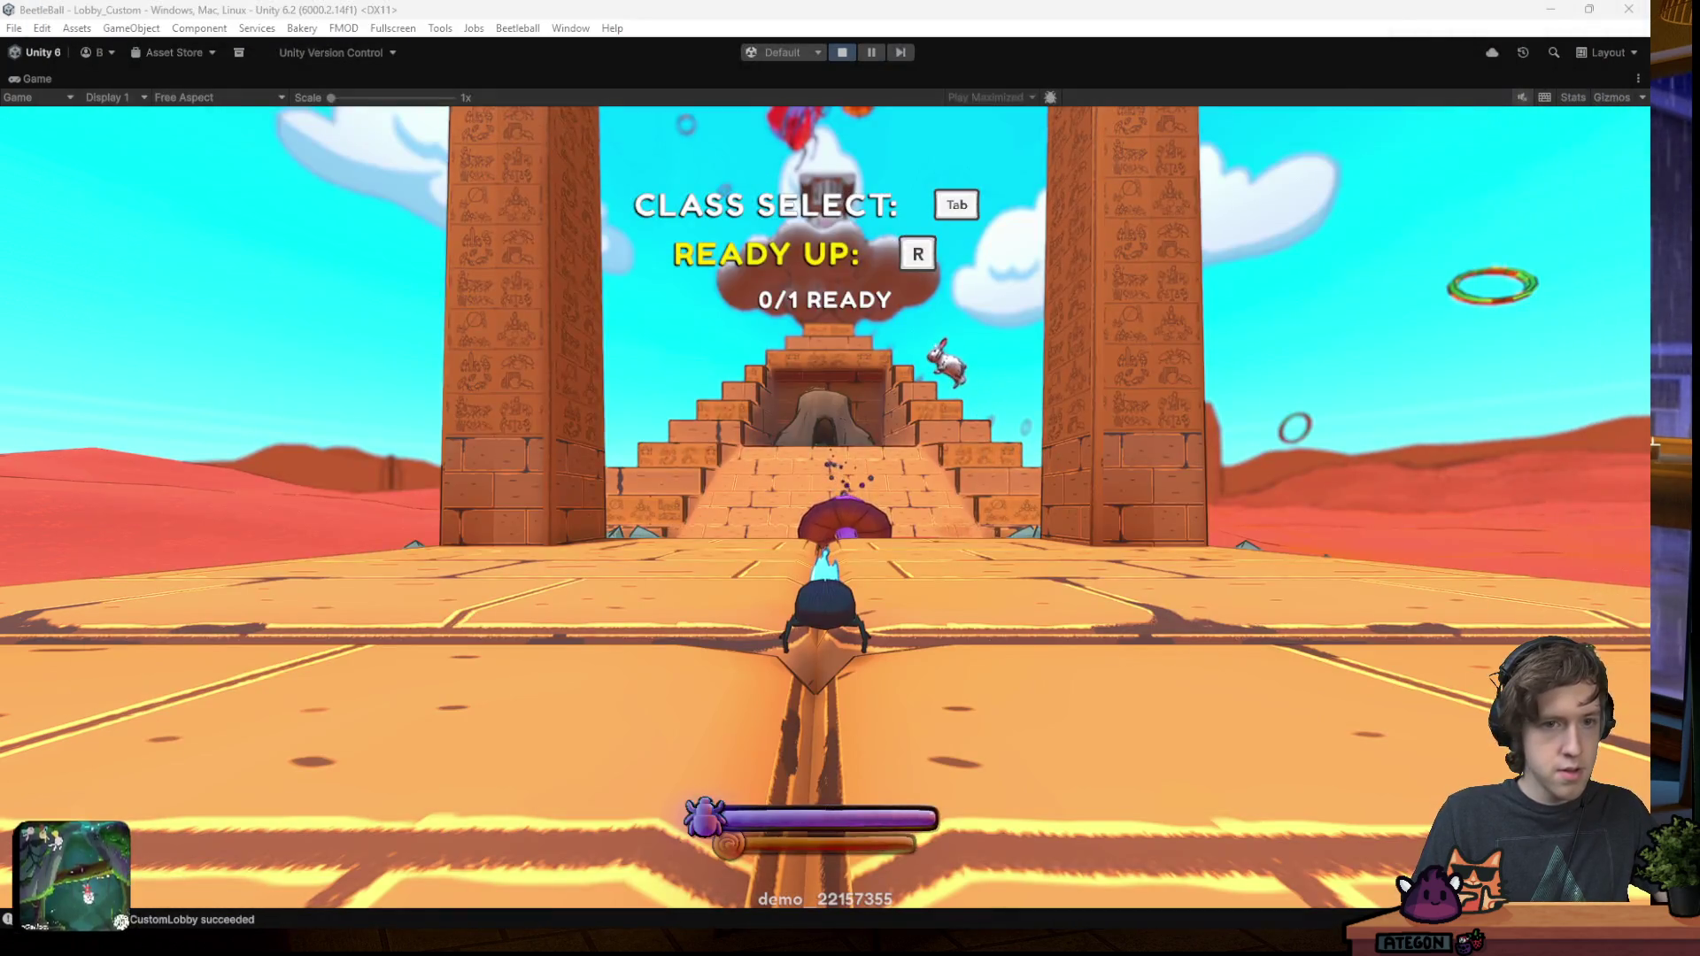
# - Try to create a Private custom lobby while banned, triggering the Ban Applied notice
pyautogui.click(683, 280)
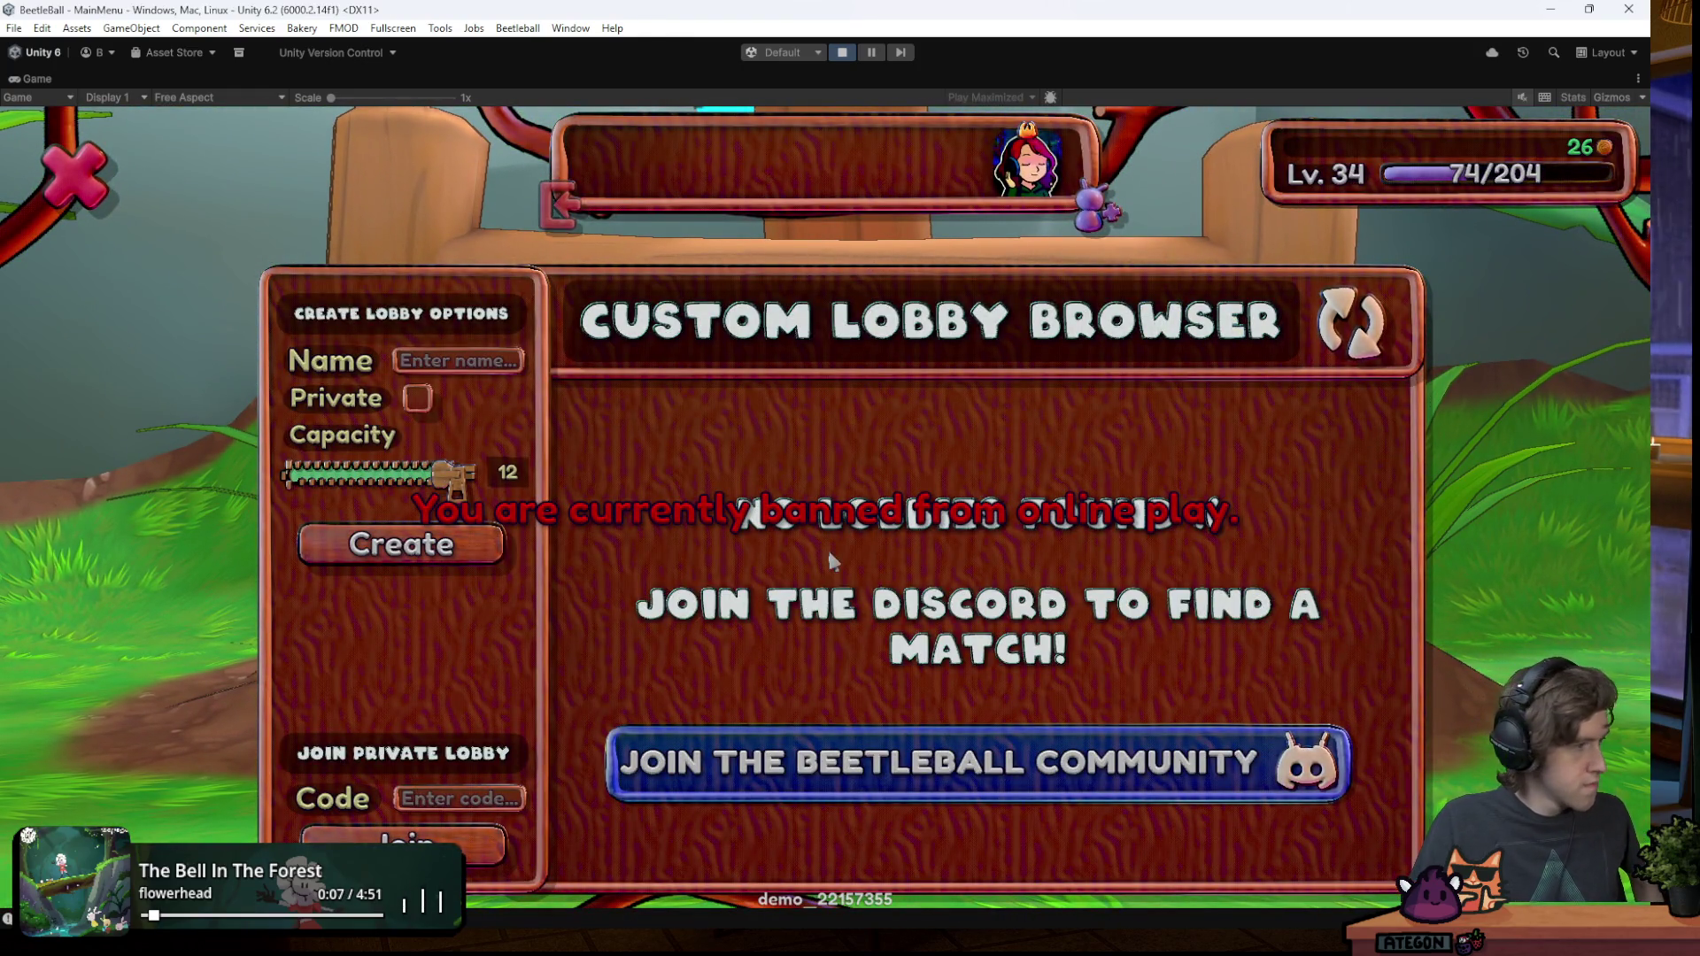
pyautogui.click(417, 398)
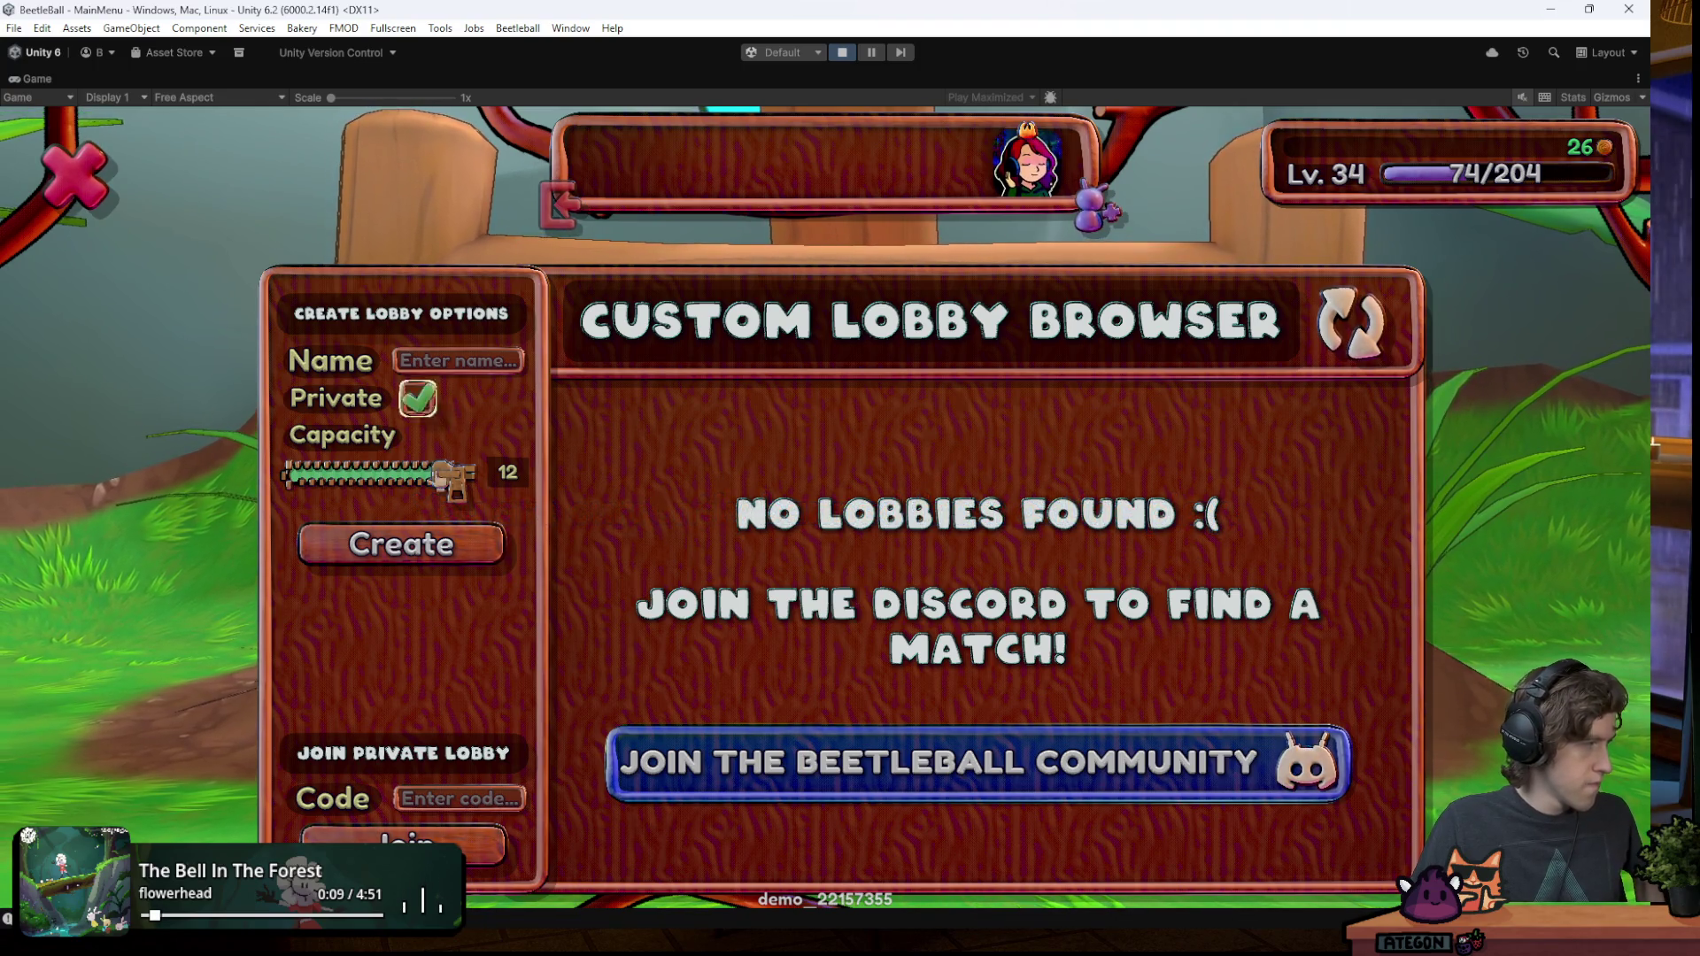
pyautogui.click(437, 542)
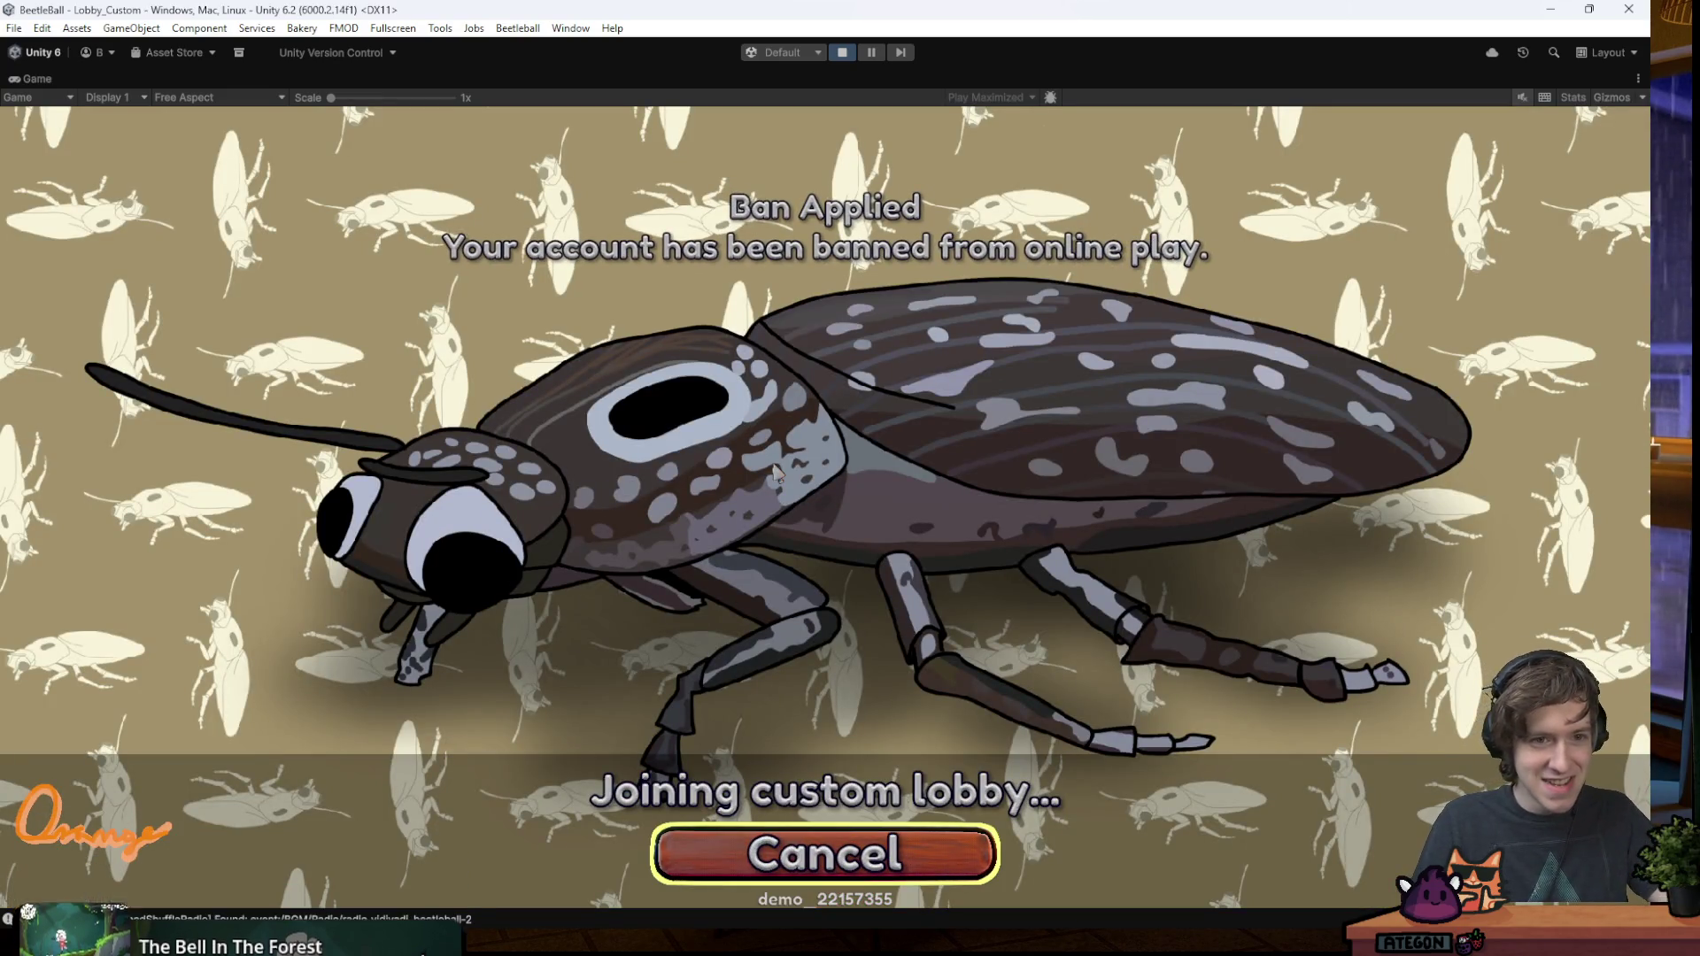
pyautogui.press('w')
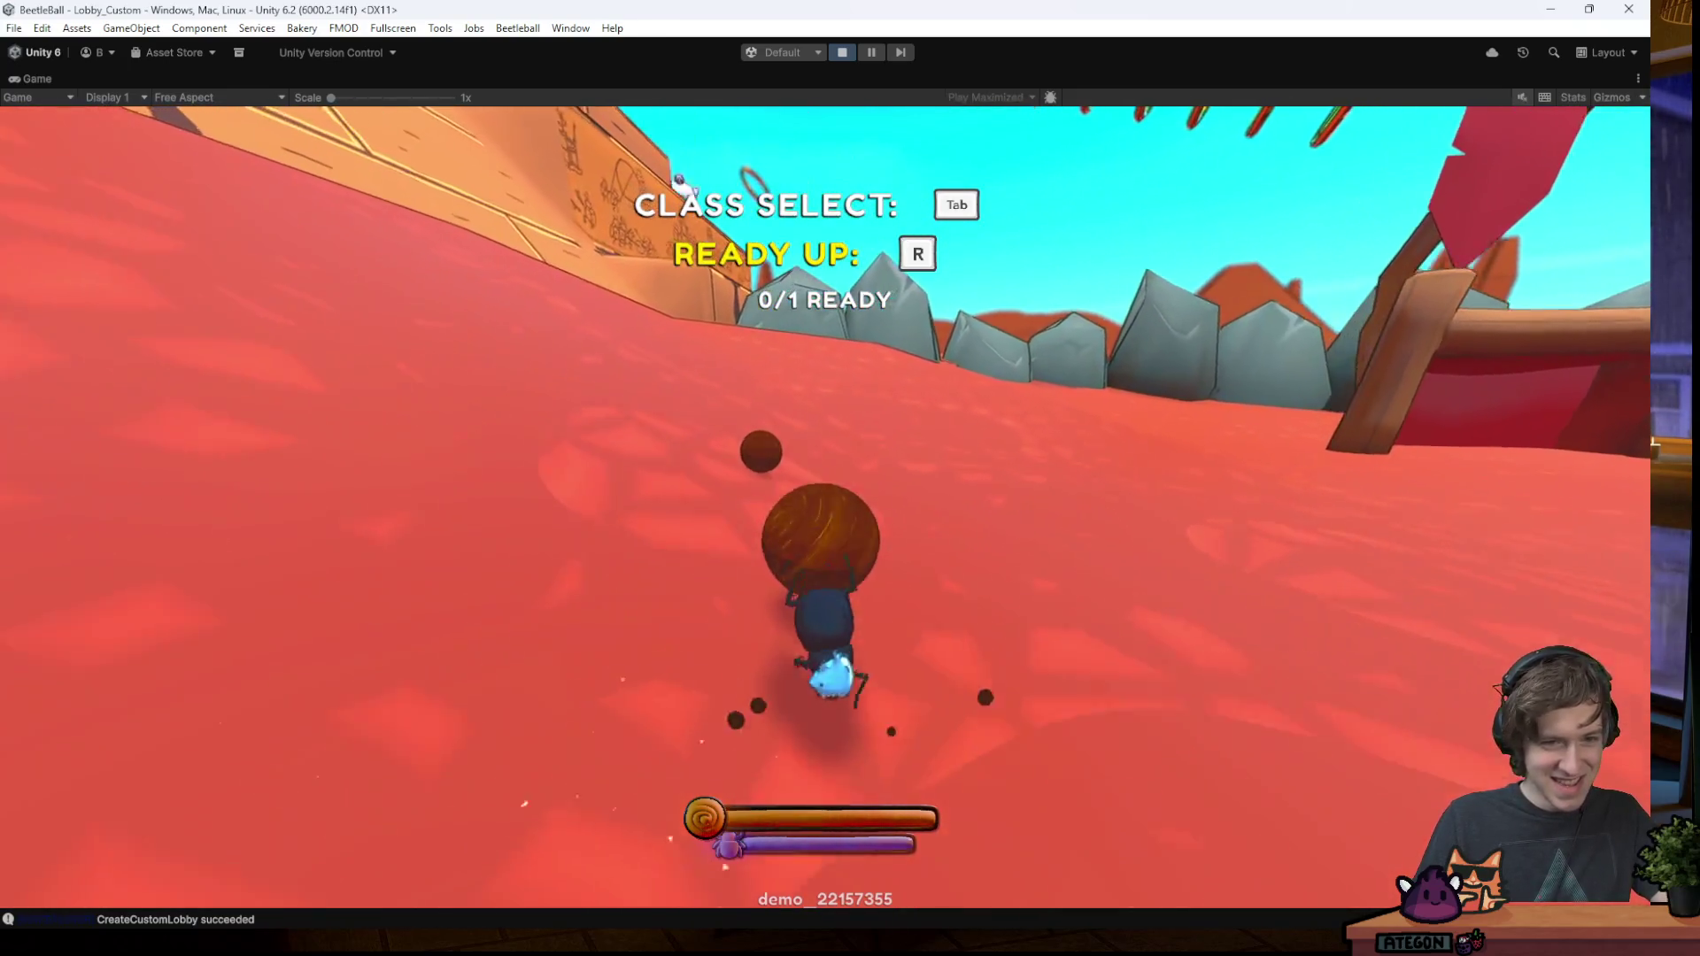
# - Repeatedly detach the beetle from the gold ball and reattach it while playing in the lobby
pyautogui.press('space')
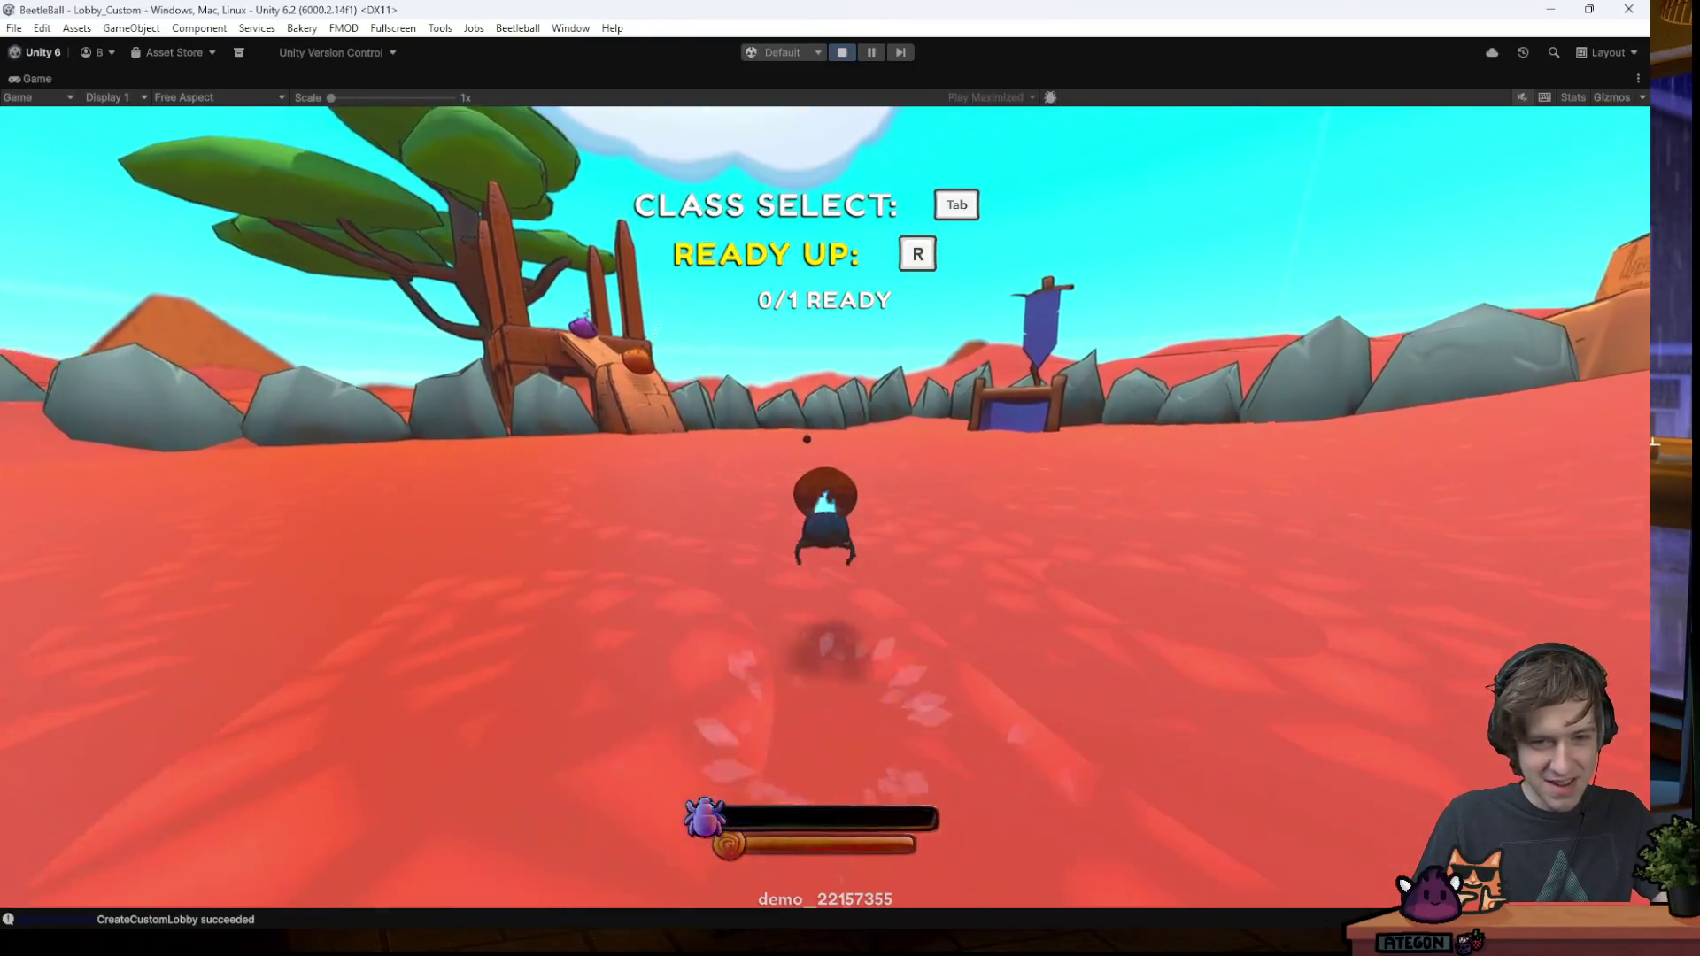
pyautogui.press('space')
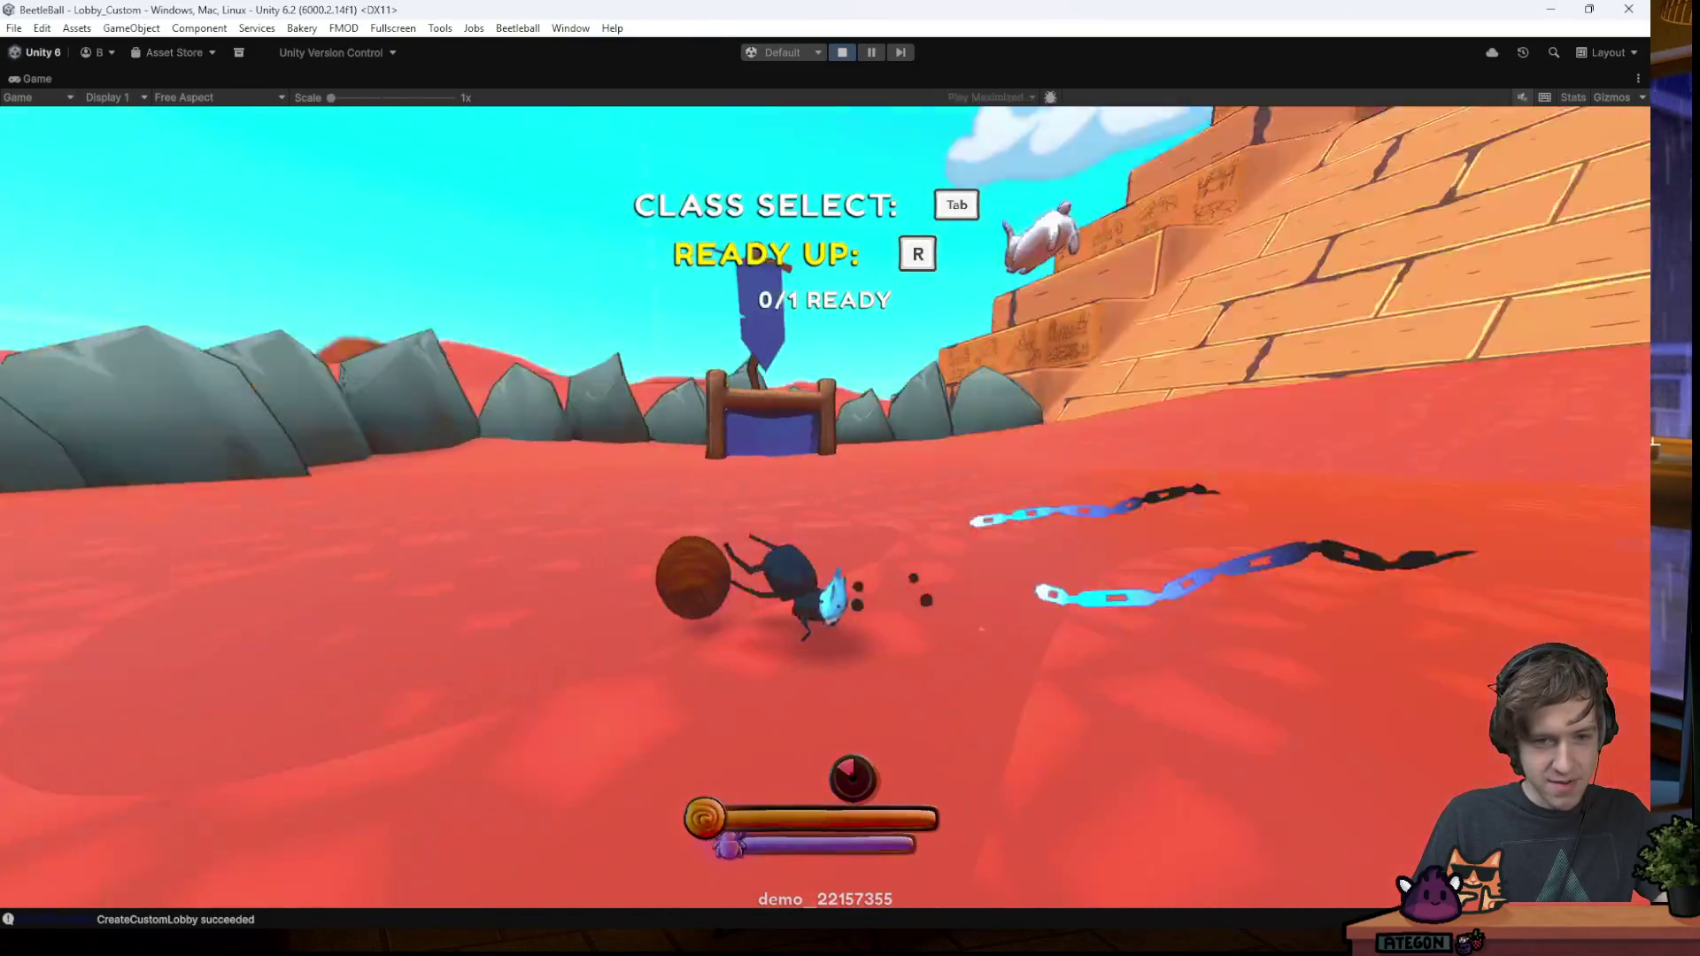
pyautogui.press('space')
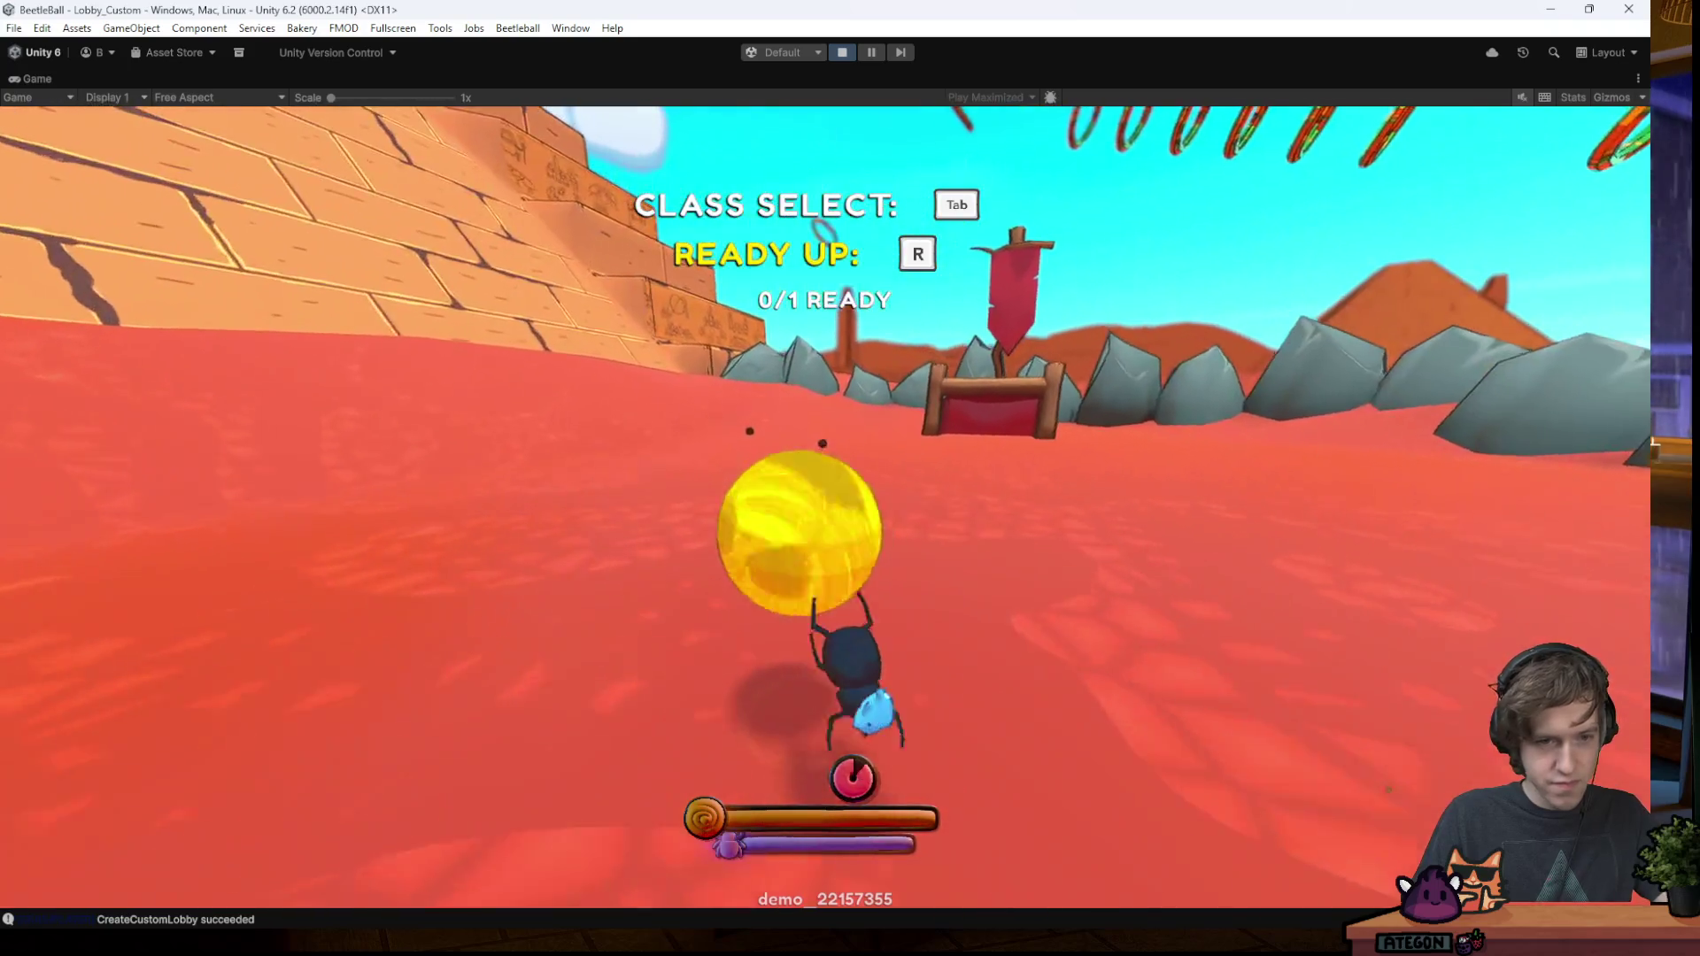
pyautogui.press('space')
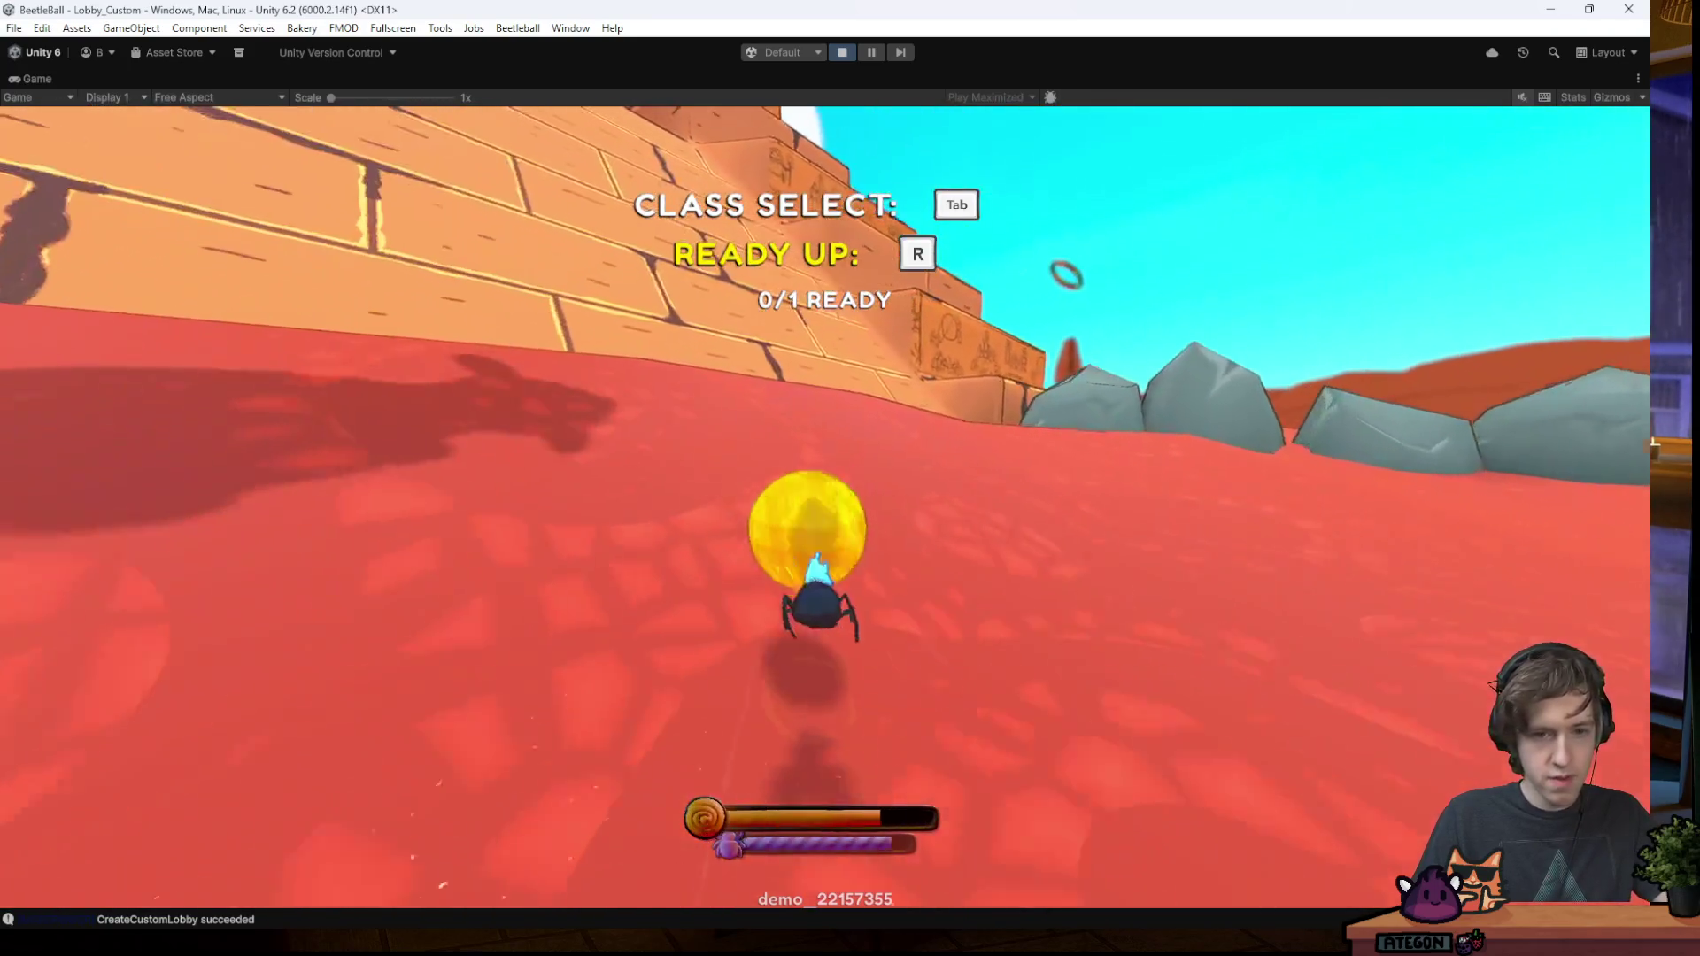
pyautogui.press('space')
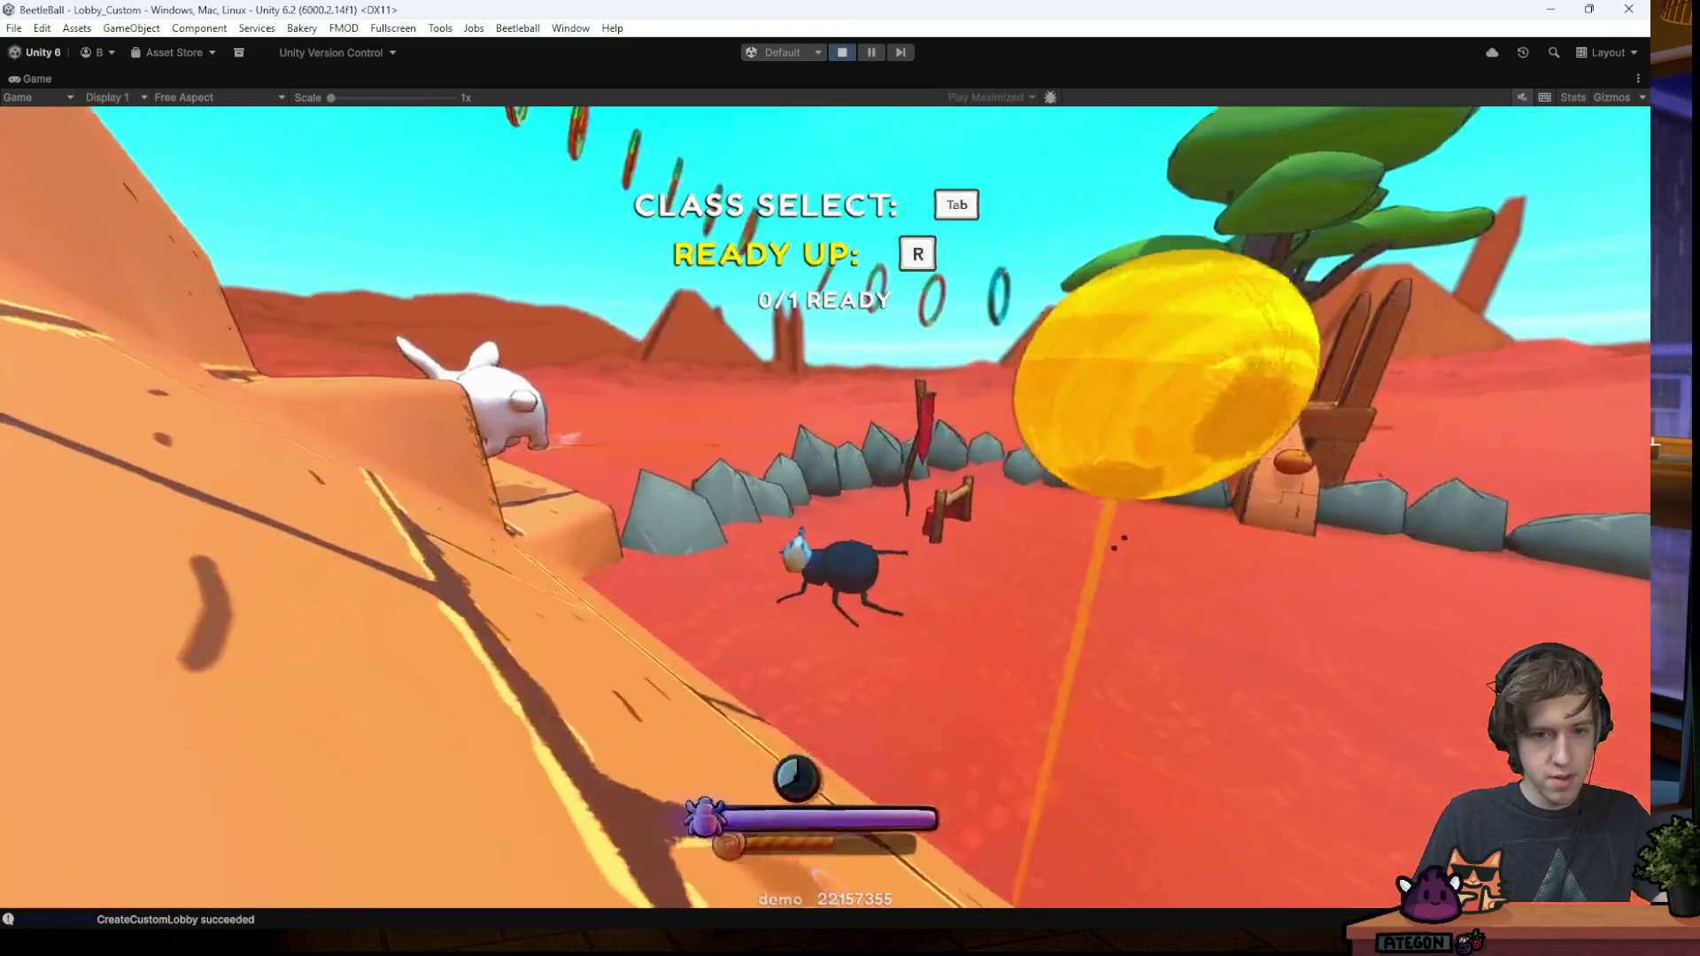
pyautogui.press('space')
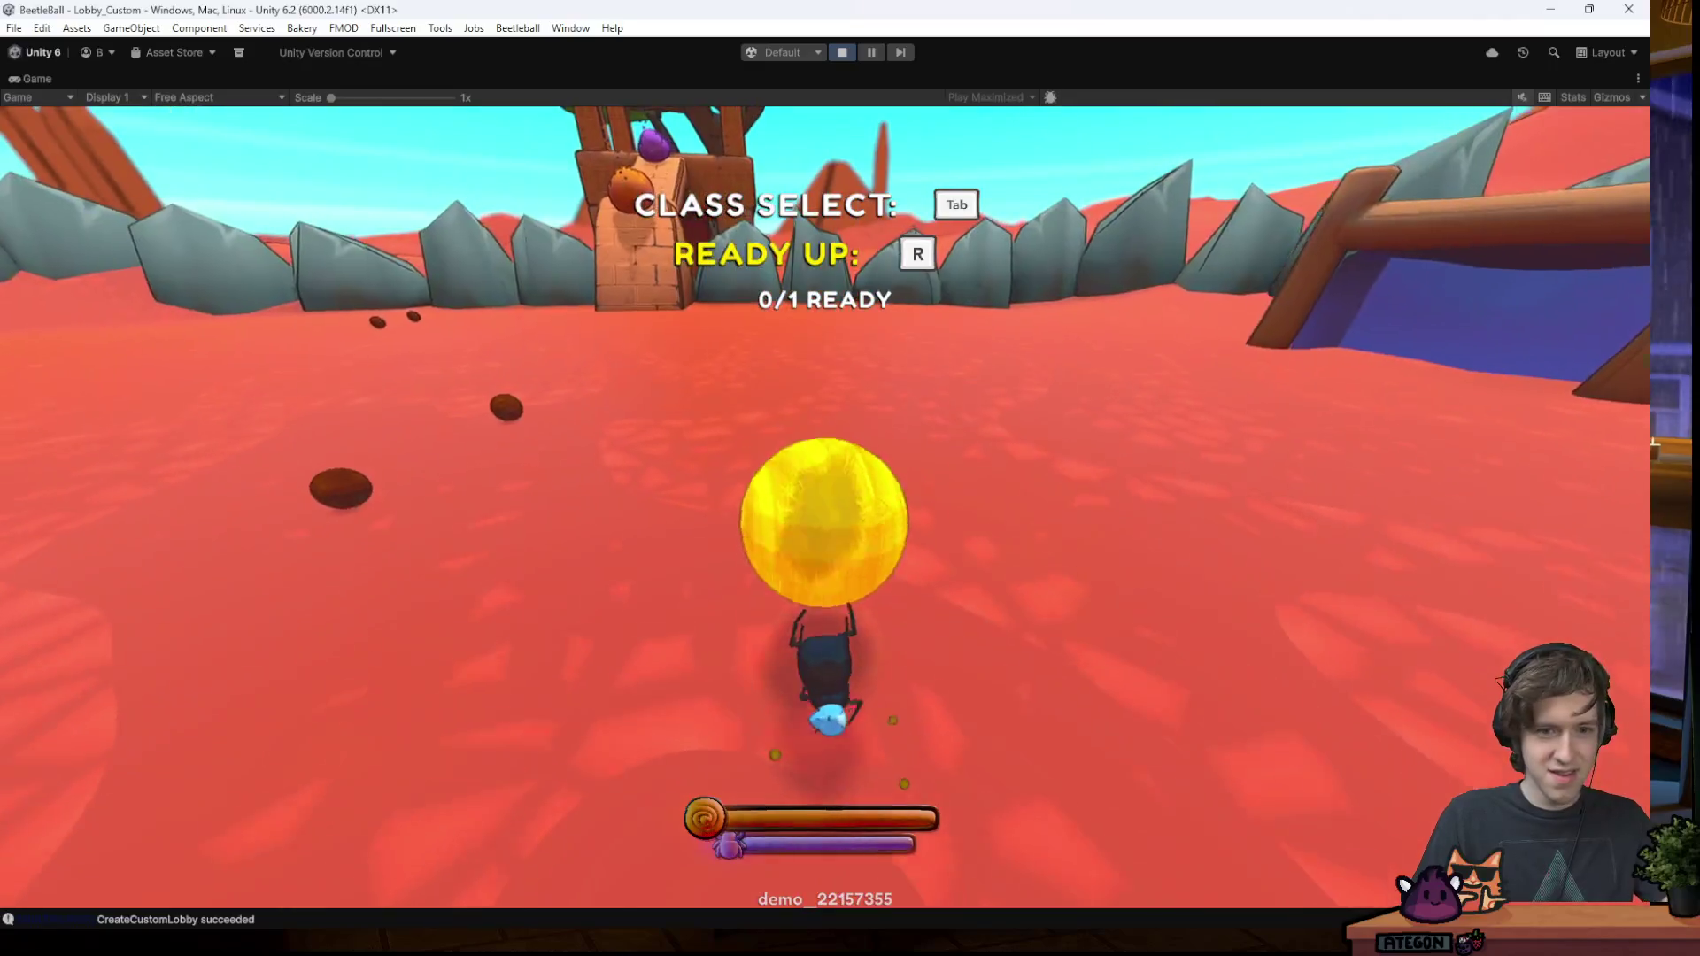
# - Pause the game and show the moderator dashboard full screen
pyautogui.press('Escape')
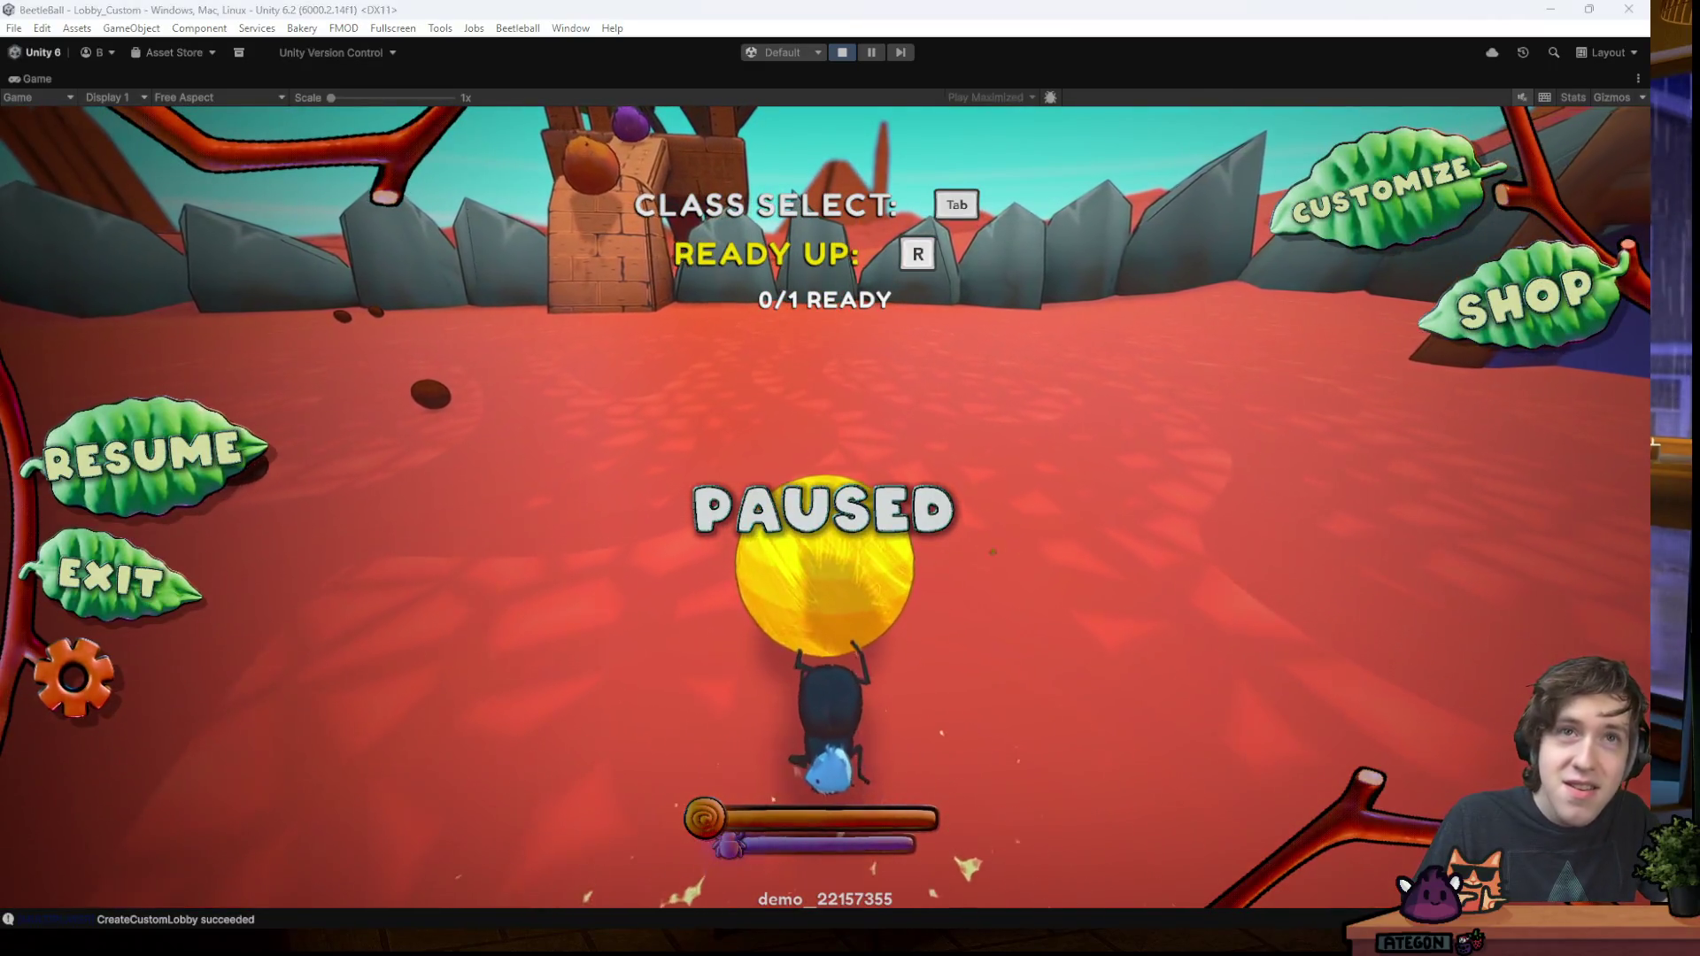
pyautogui.hotkey('alt', 'Tab')
pyautogui.doubleClick(1352, 179)
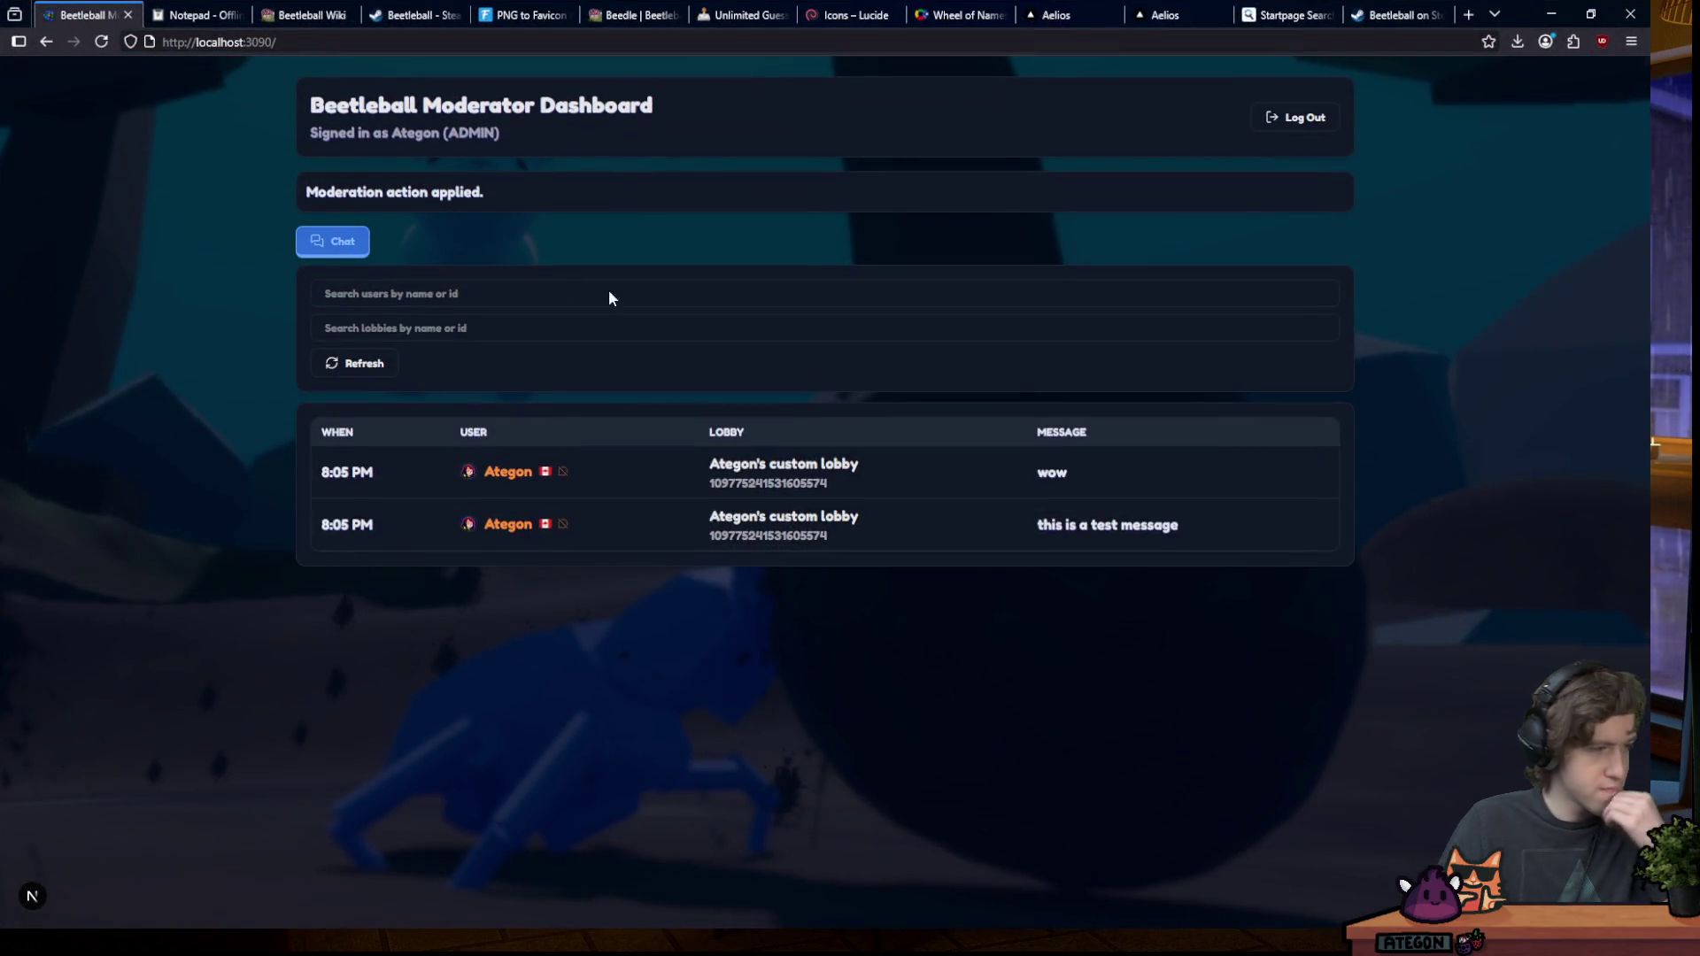
# - Reload the dashboard chat log, check the sender's Warn/Unmute/Ban options, then go to Notepad
pyautogui.click(101, 41)
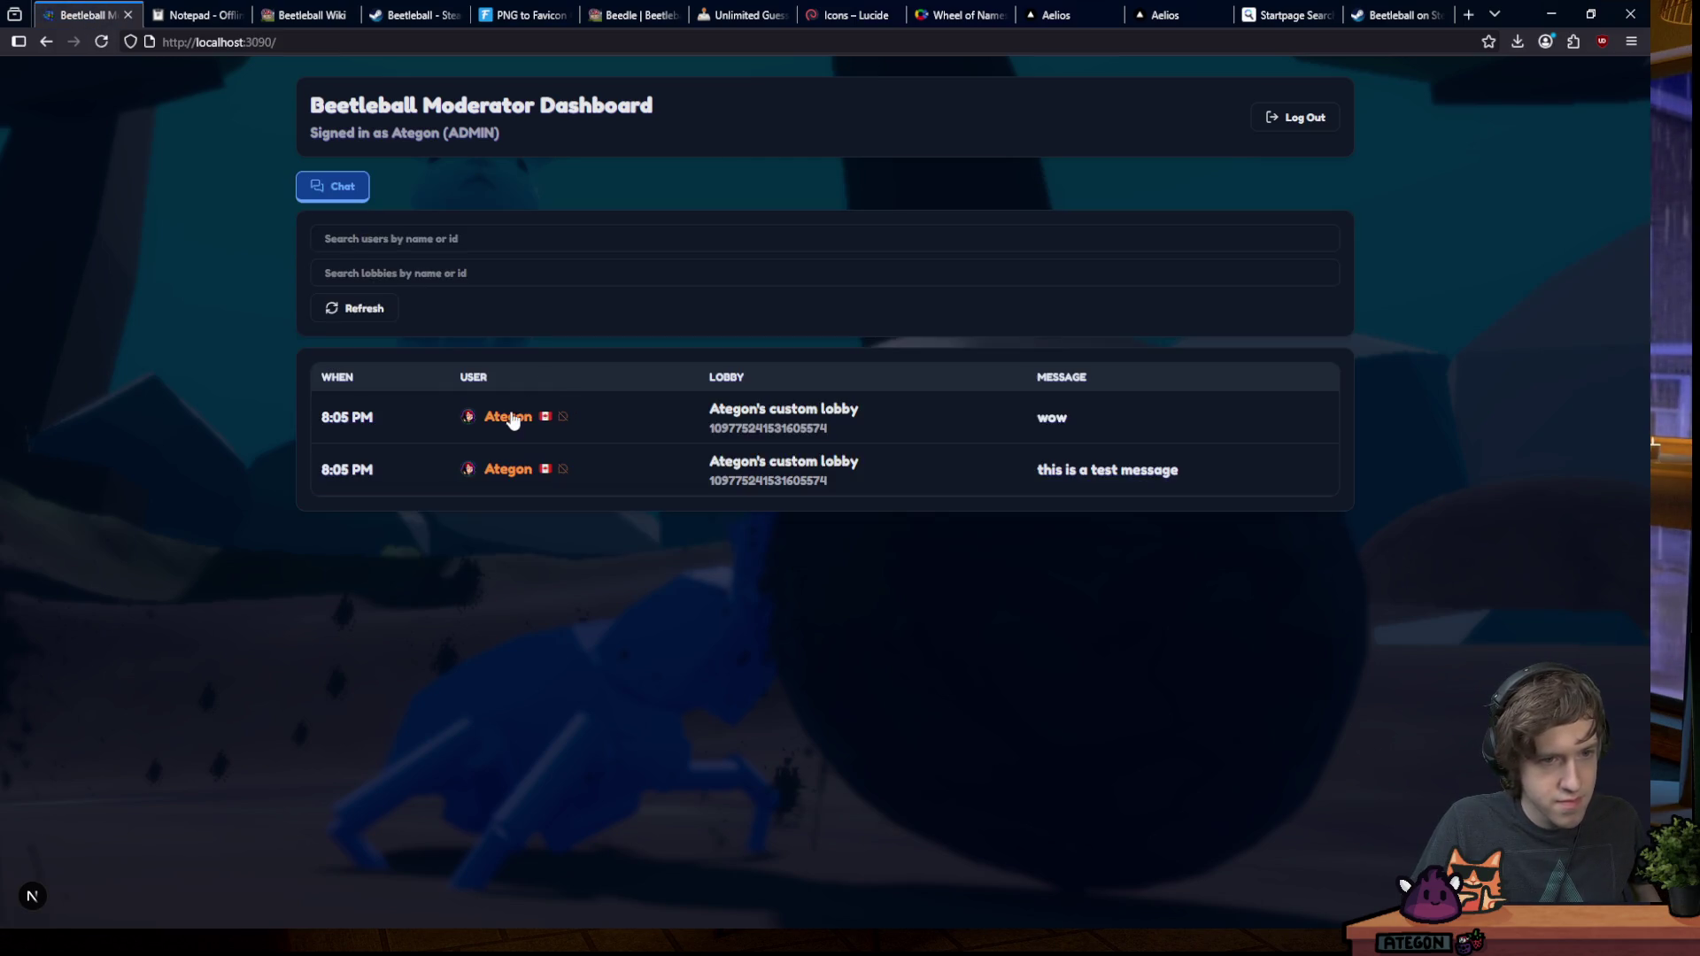
pyautogui.click(511, 417)
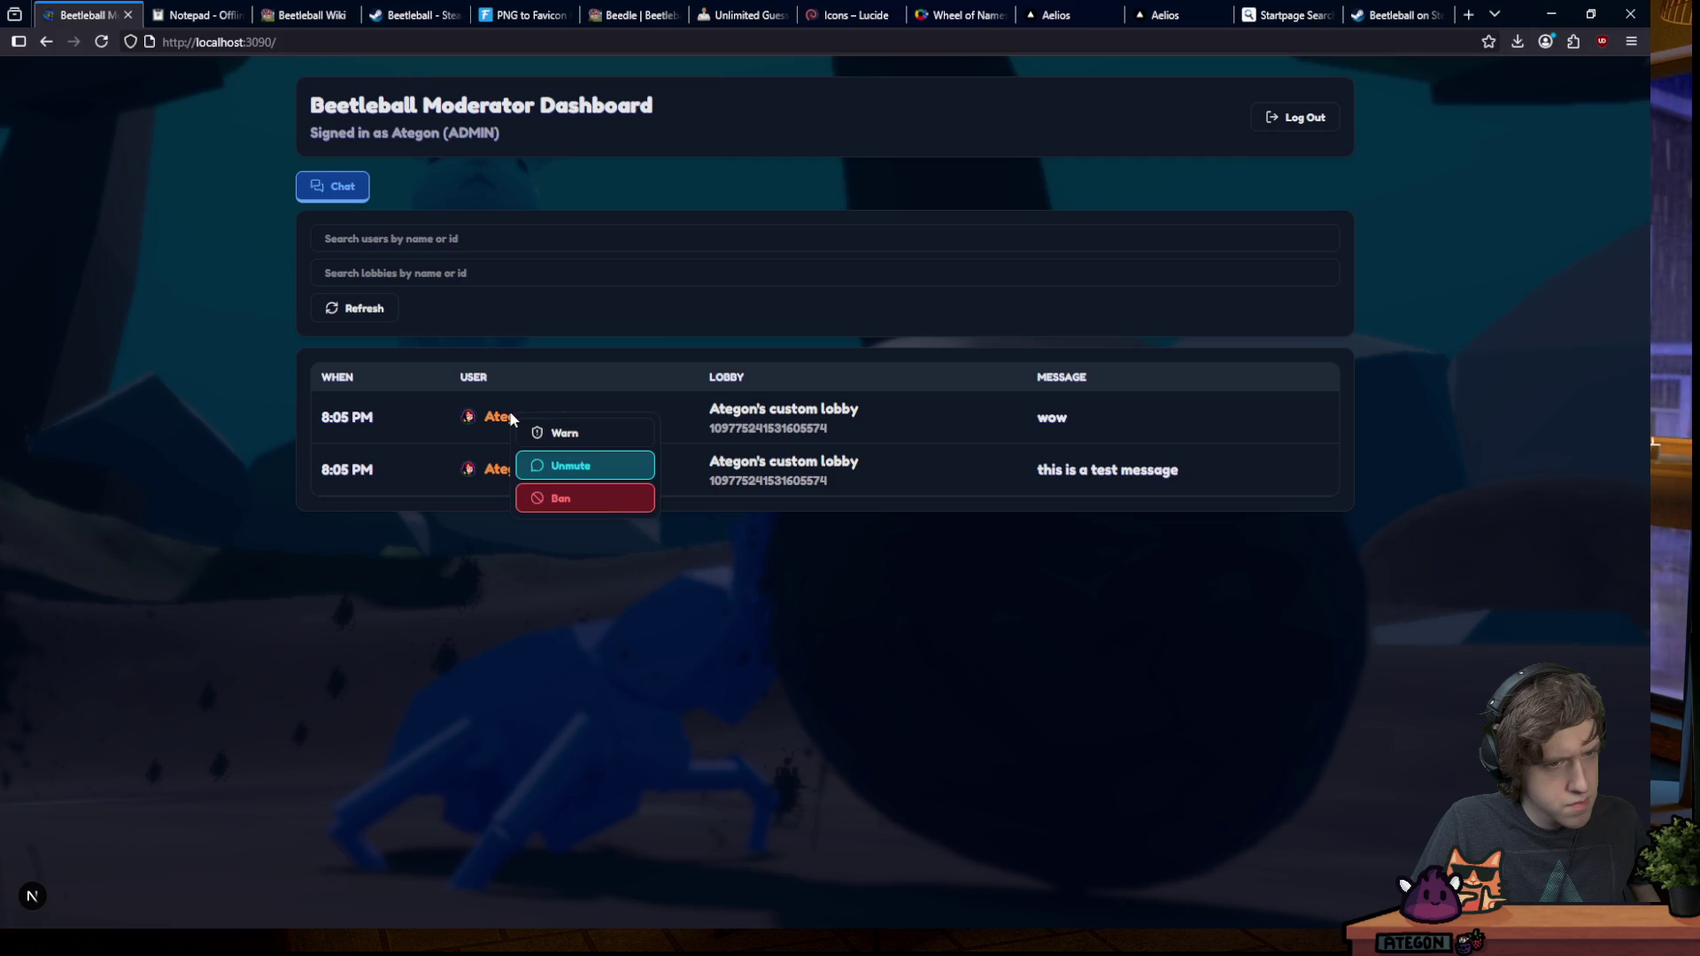
pyautogui.click(372, 655)
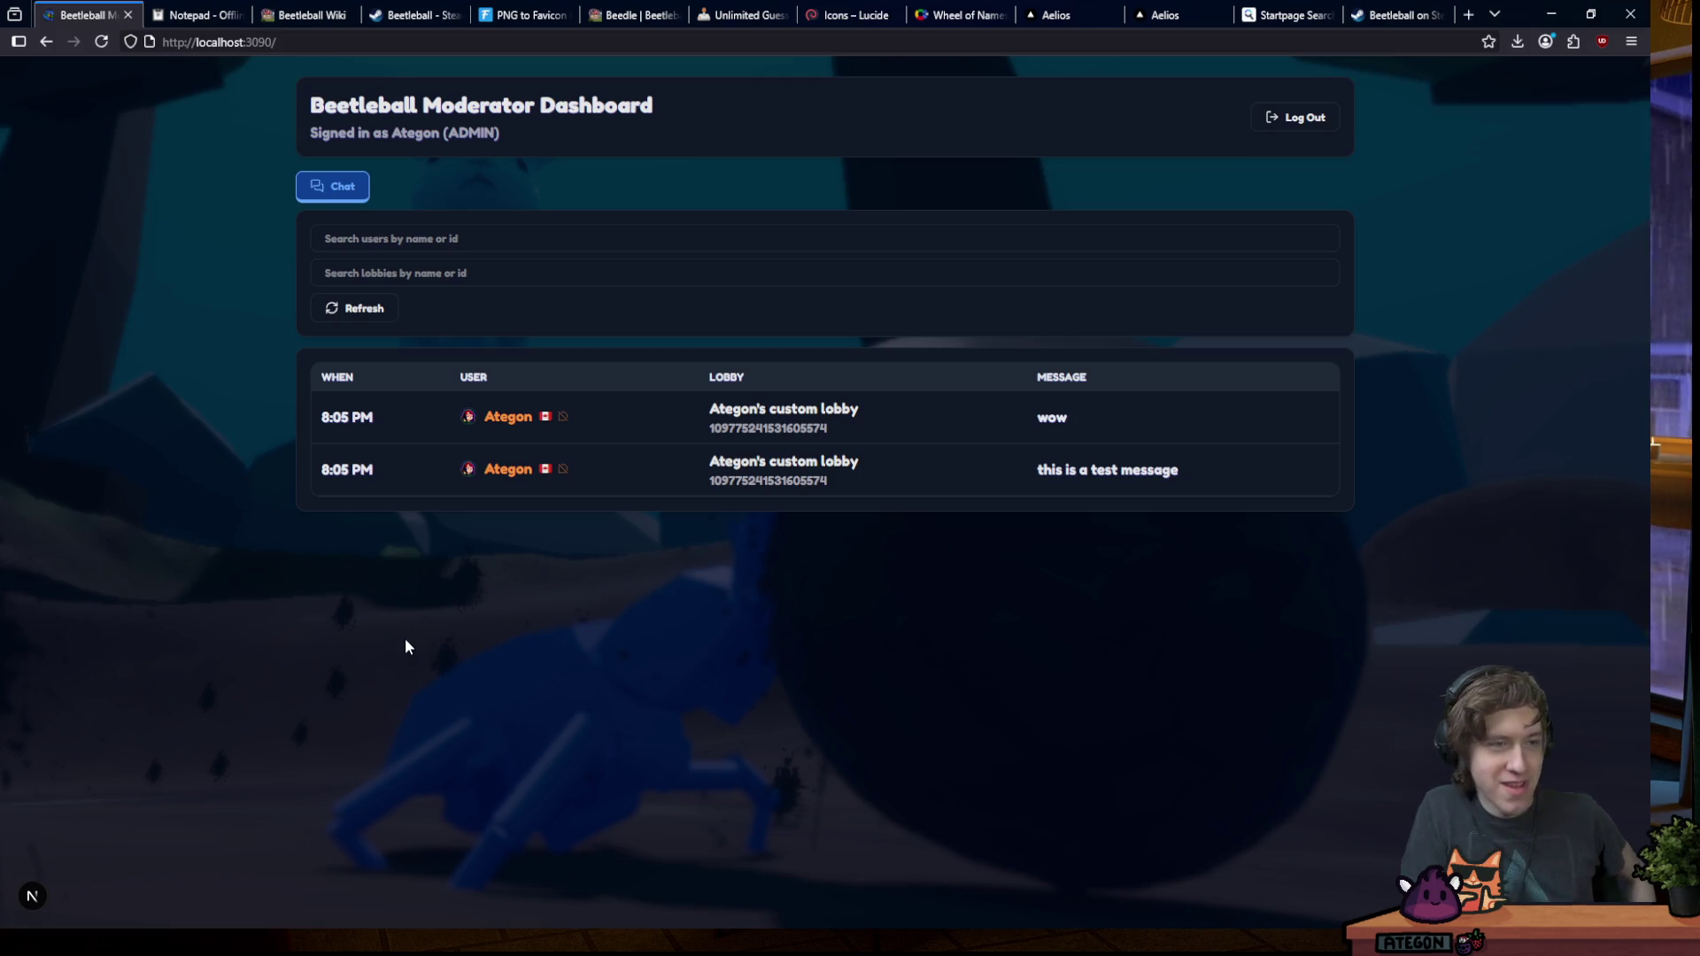
pyautogui.click(195, 15)
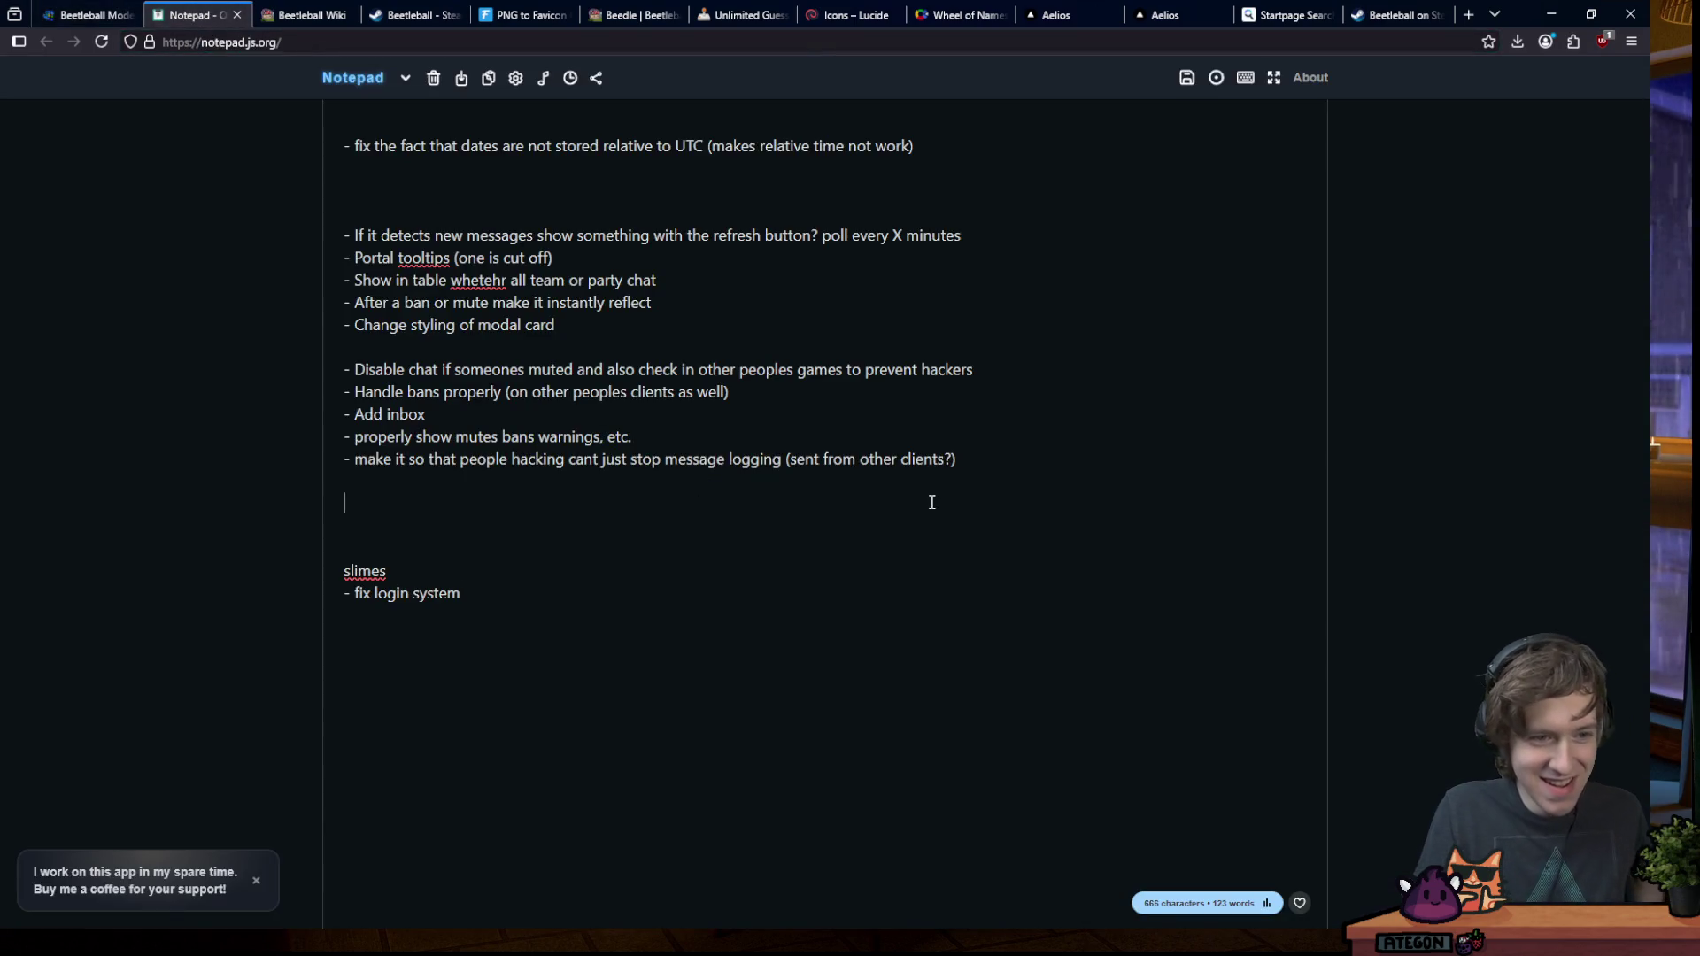
# - Add the to-do '- permanent bans / mutes dont show in the ui properly'
pyautogui.write('- perma')
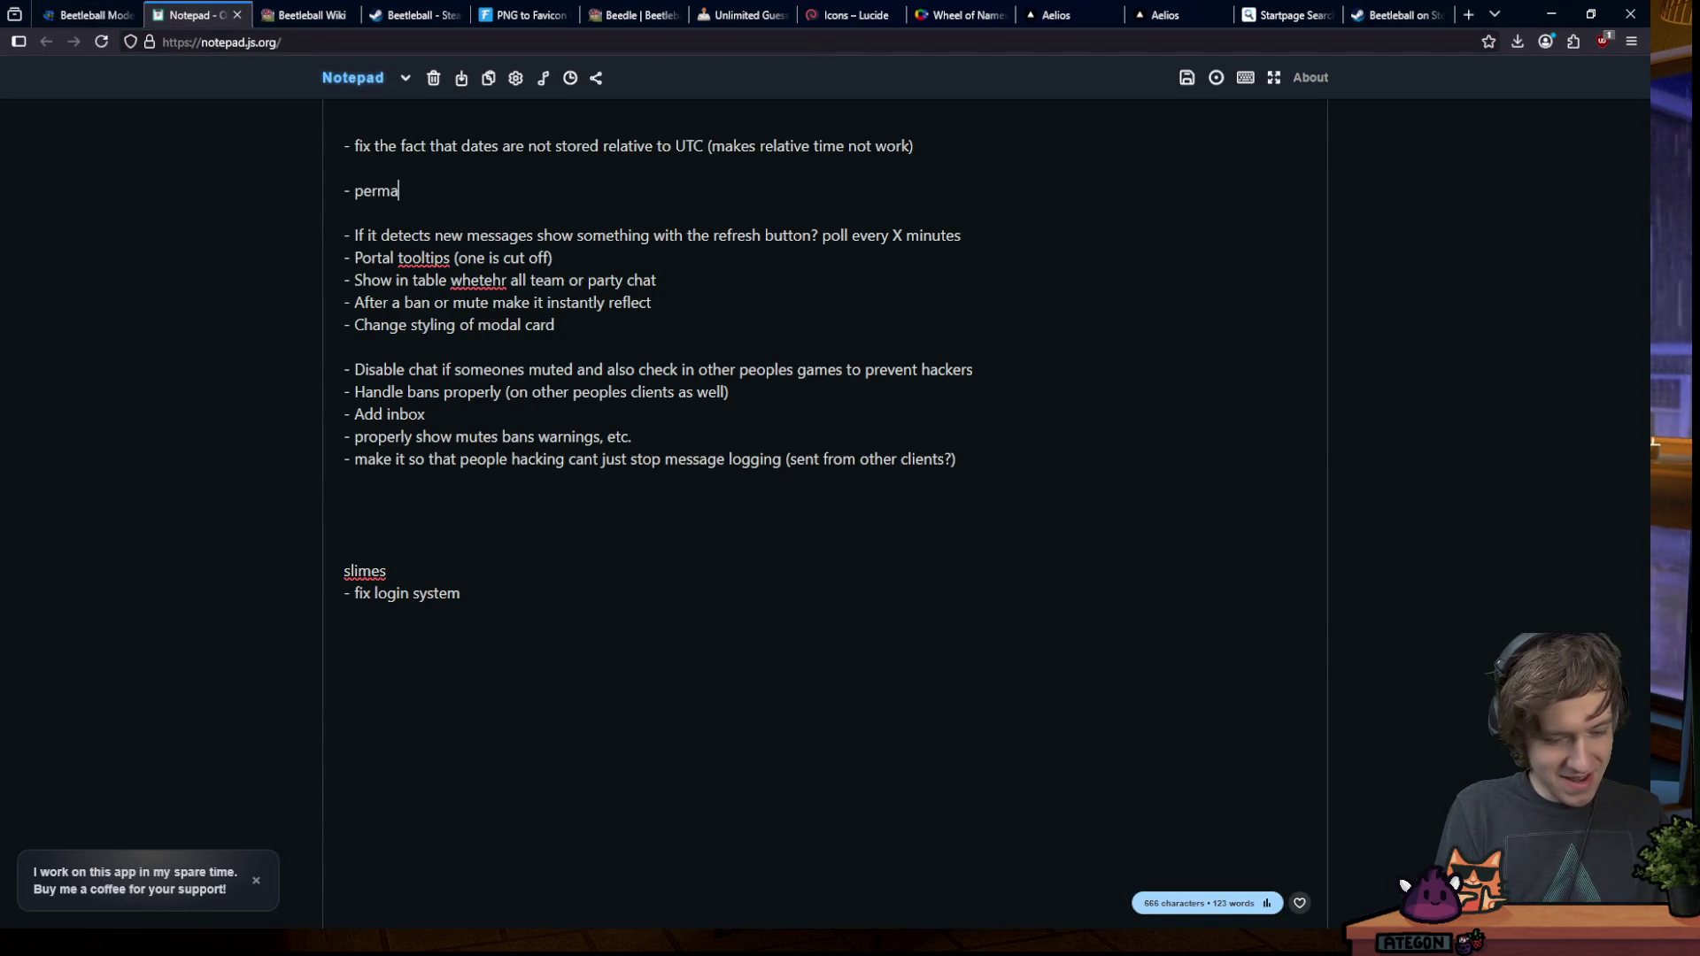
pyautogui.write('nent bans / mut')
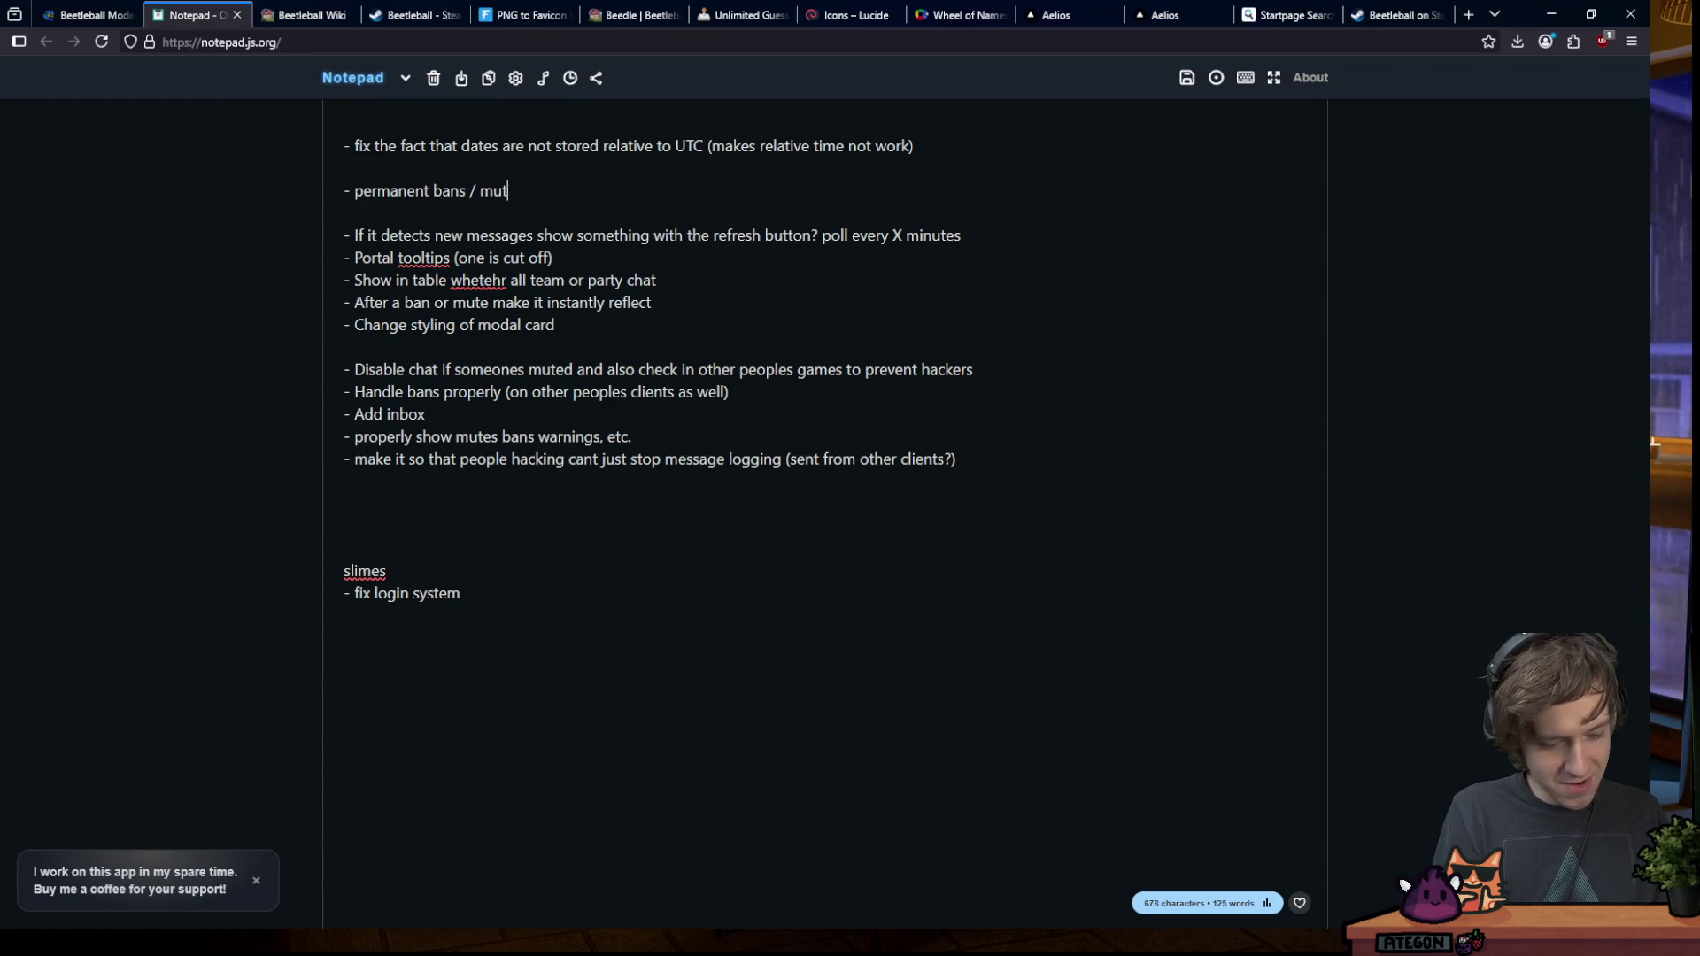
pyautogui.write('es dont show in the ui properly')
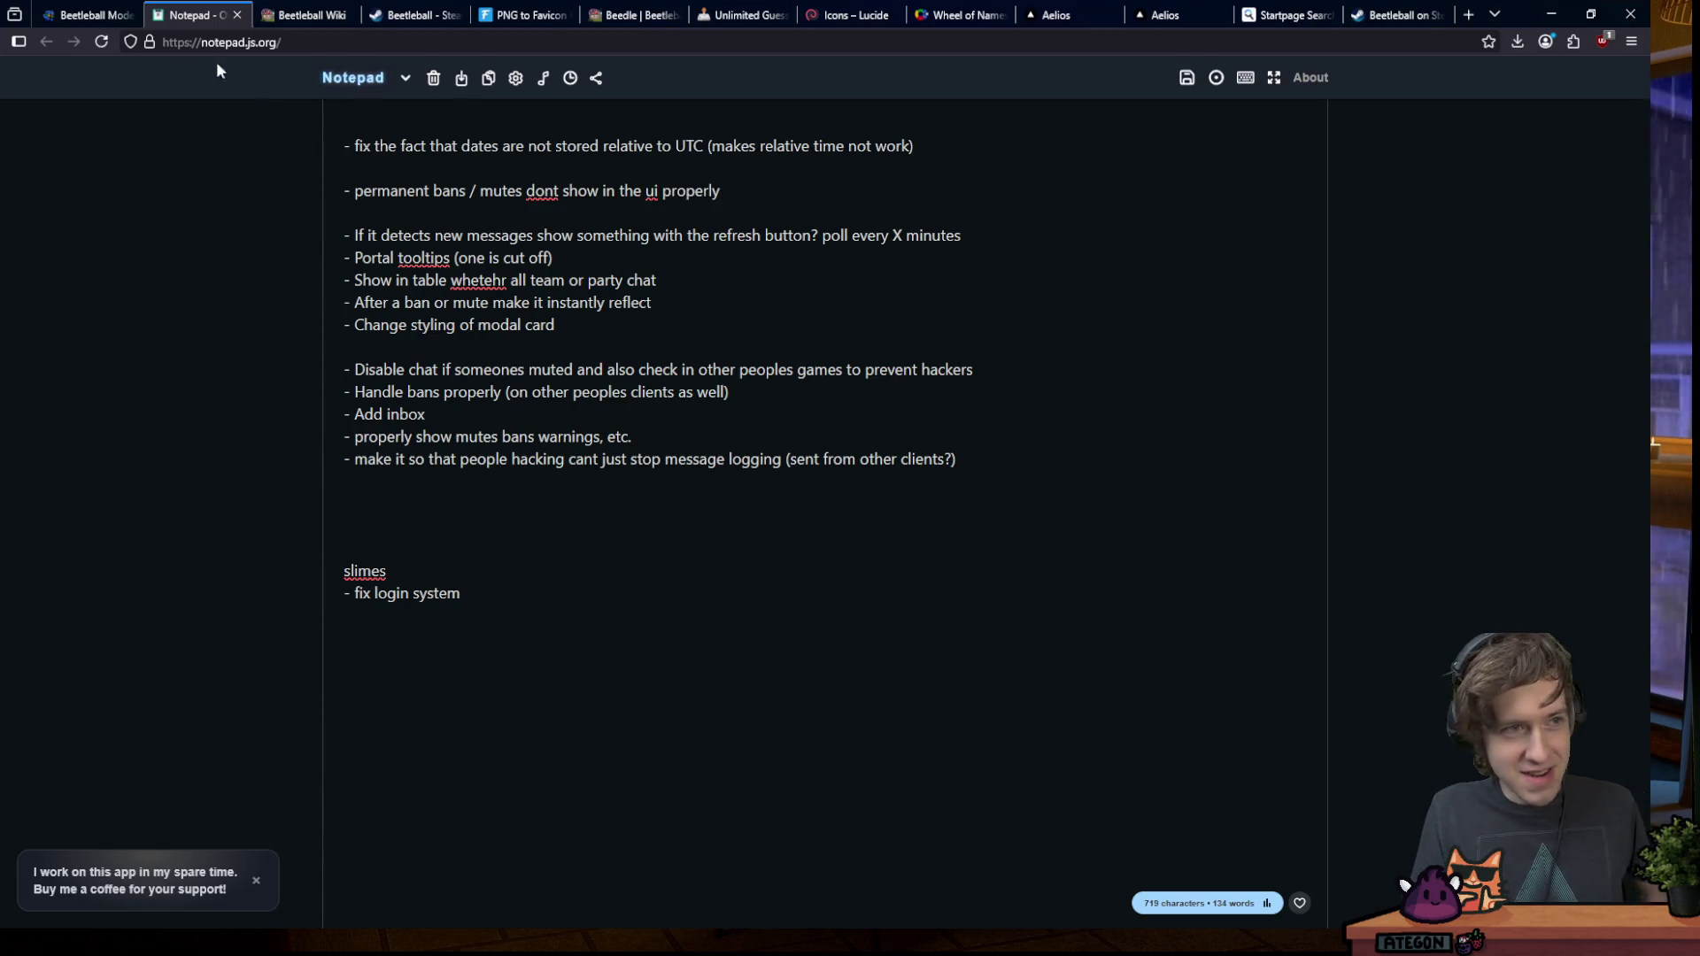
pyautogui.click(89, 16)
pyautogui.click(183, 16)
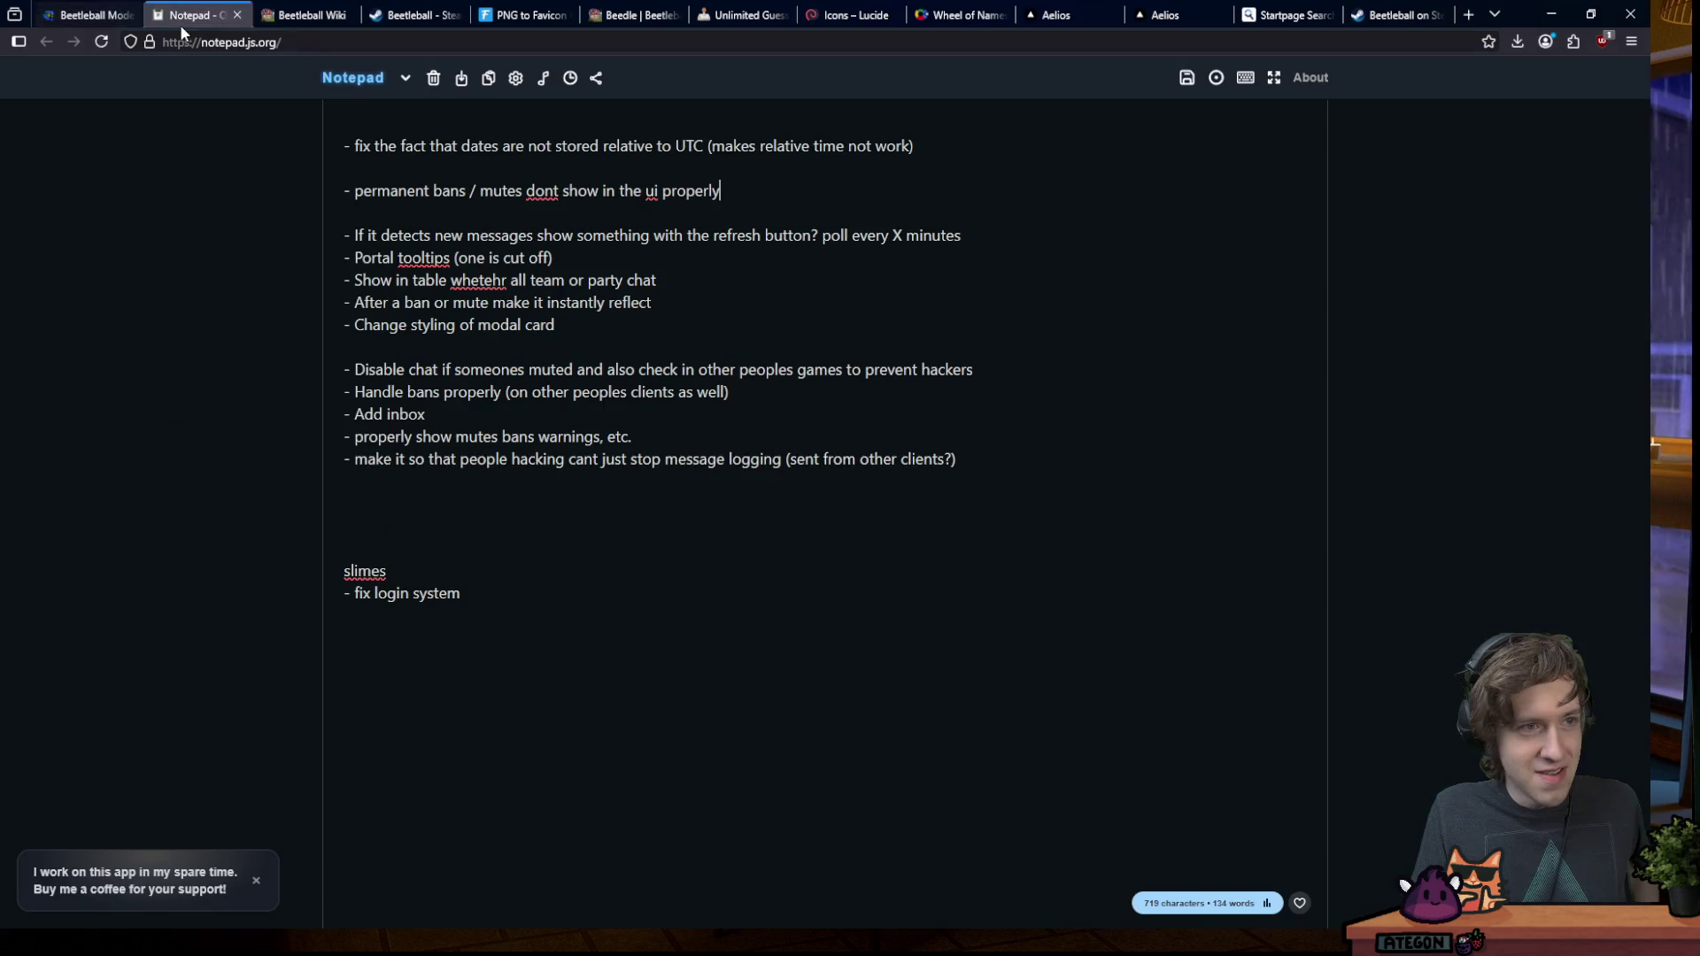
# - Add the to-do '- make unmutes and unbans set ban and mute to false' below the UTC item
pyautogui.click(641, 167)
pyautogui.press('Return')
pyautogui.press('Return')
pyautogui.press('Up')
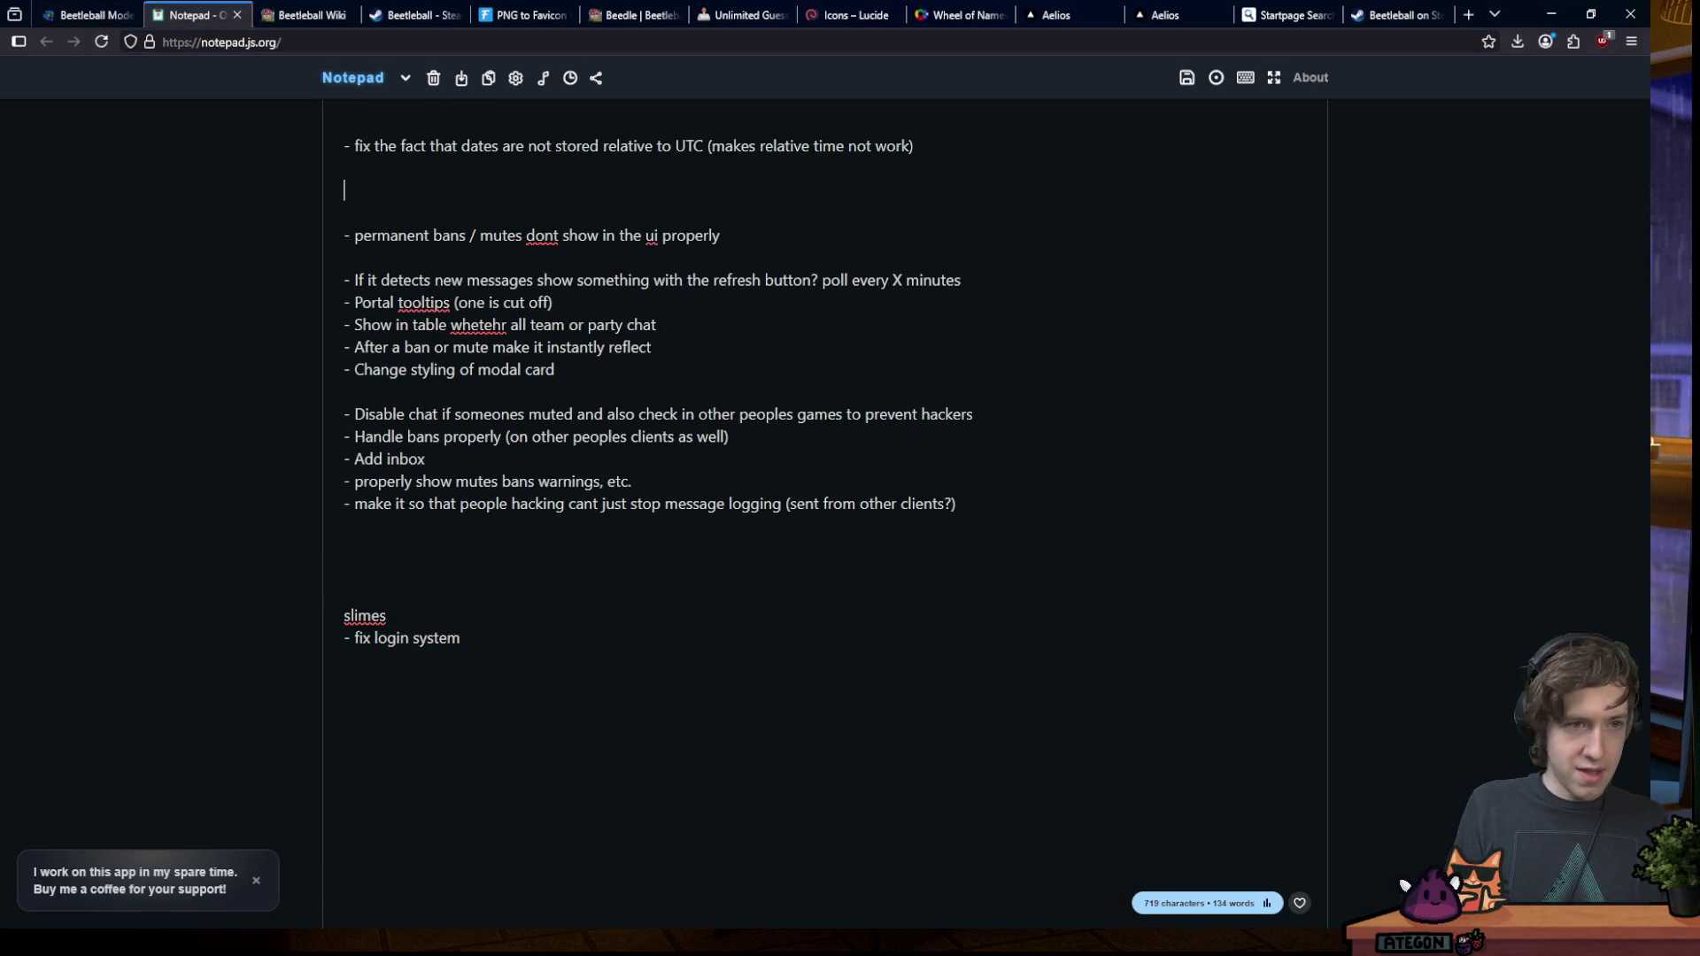
pyautogui.write('- make unmute')
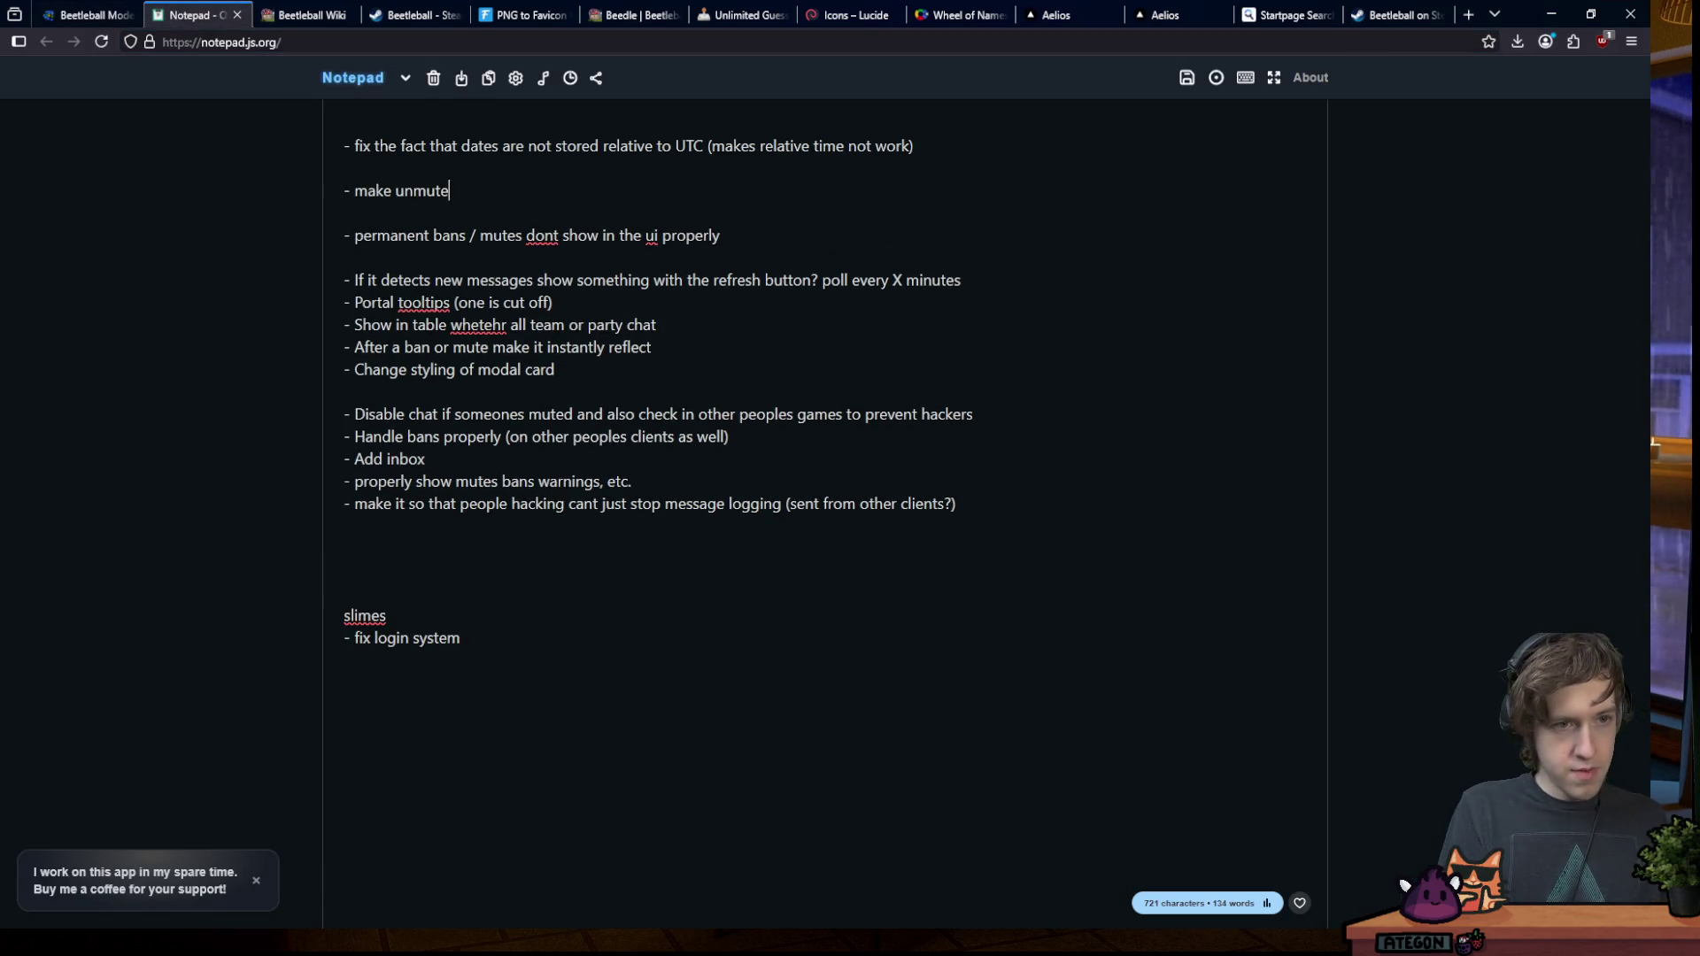
pyautogui.write('s and unbans ')
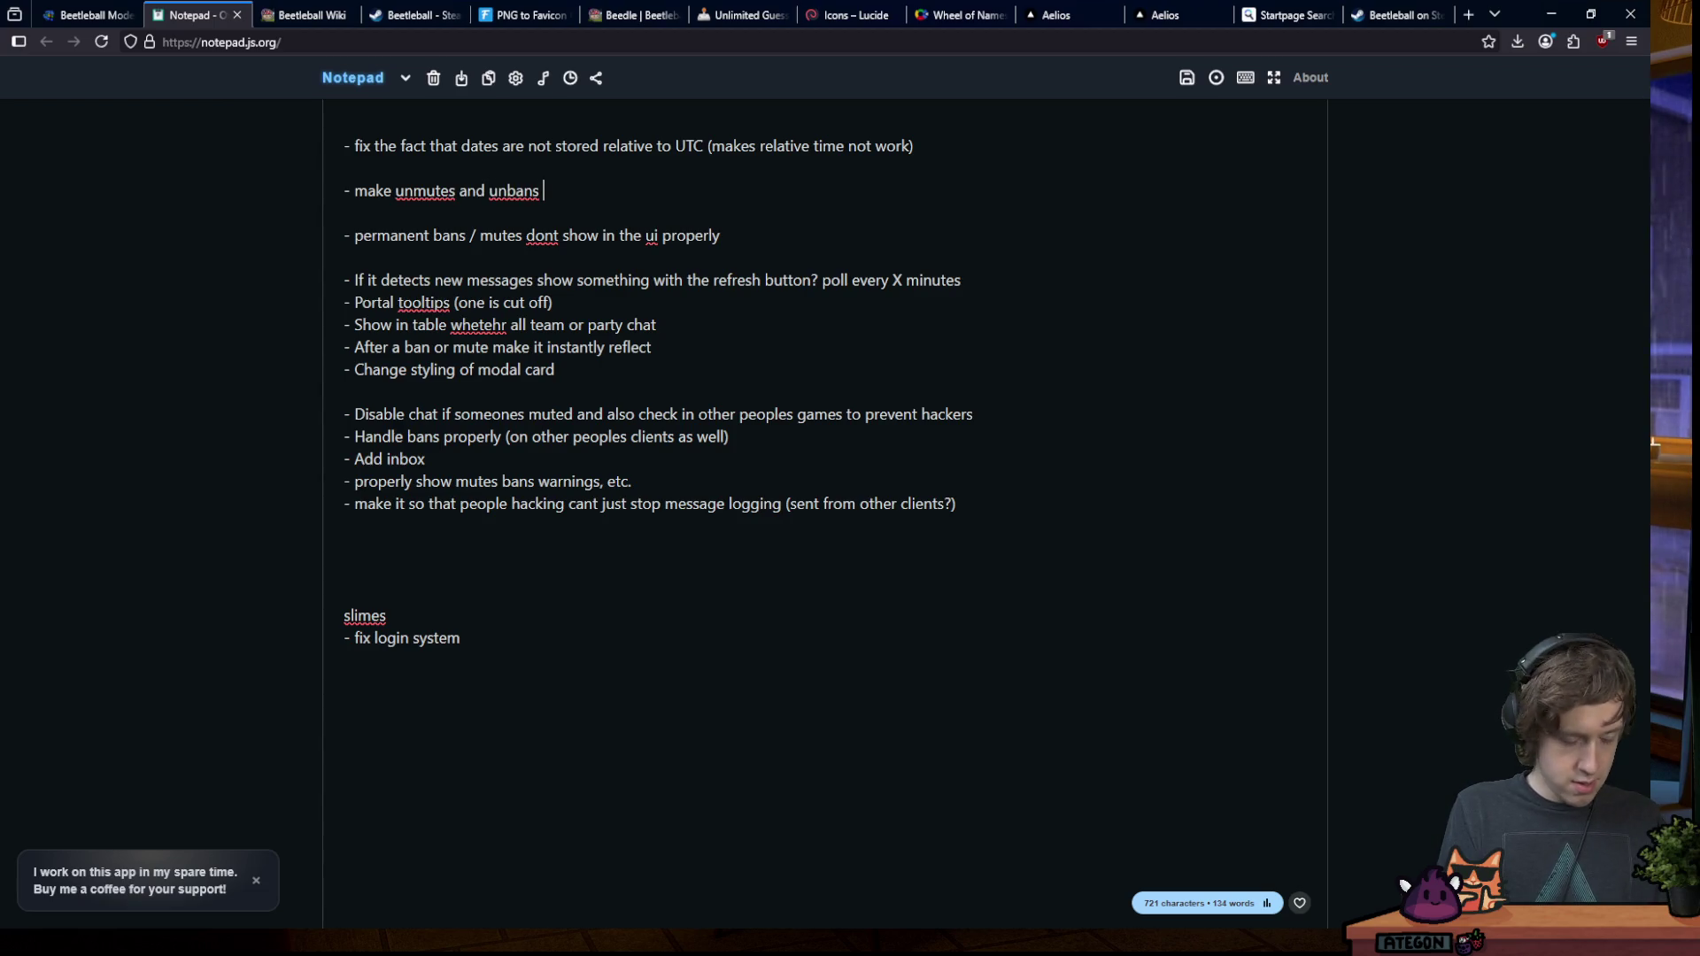
pyautogui.write('set expires')
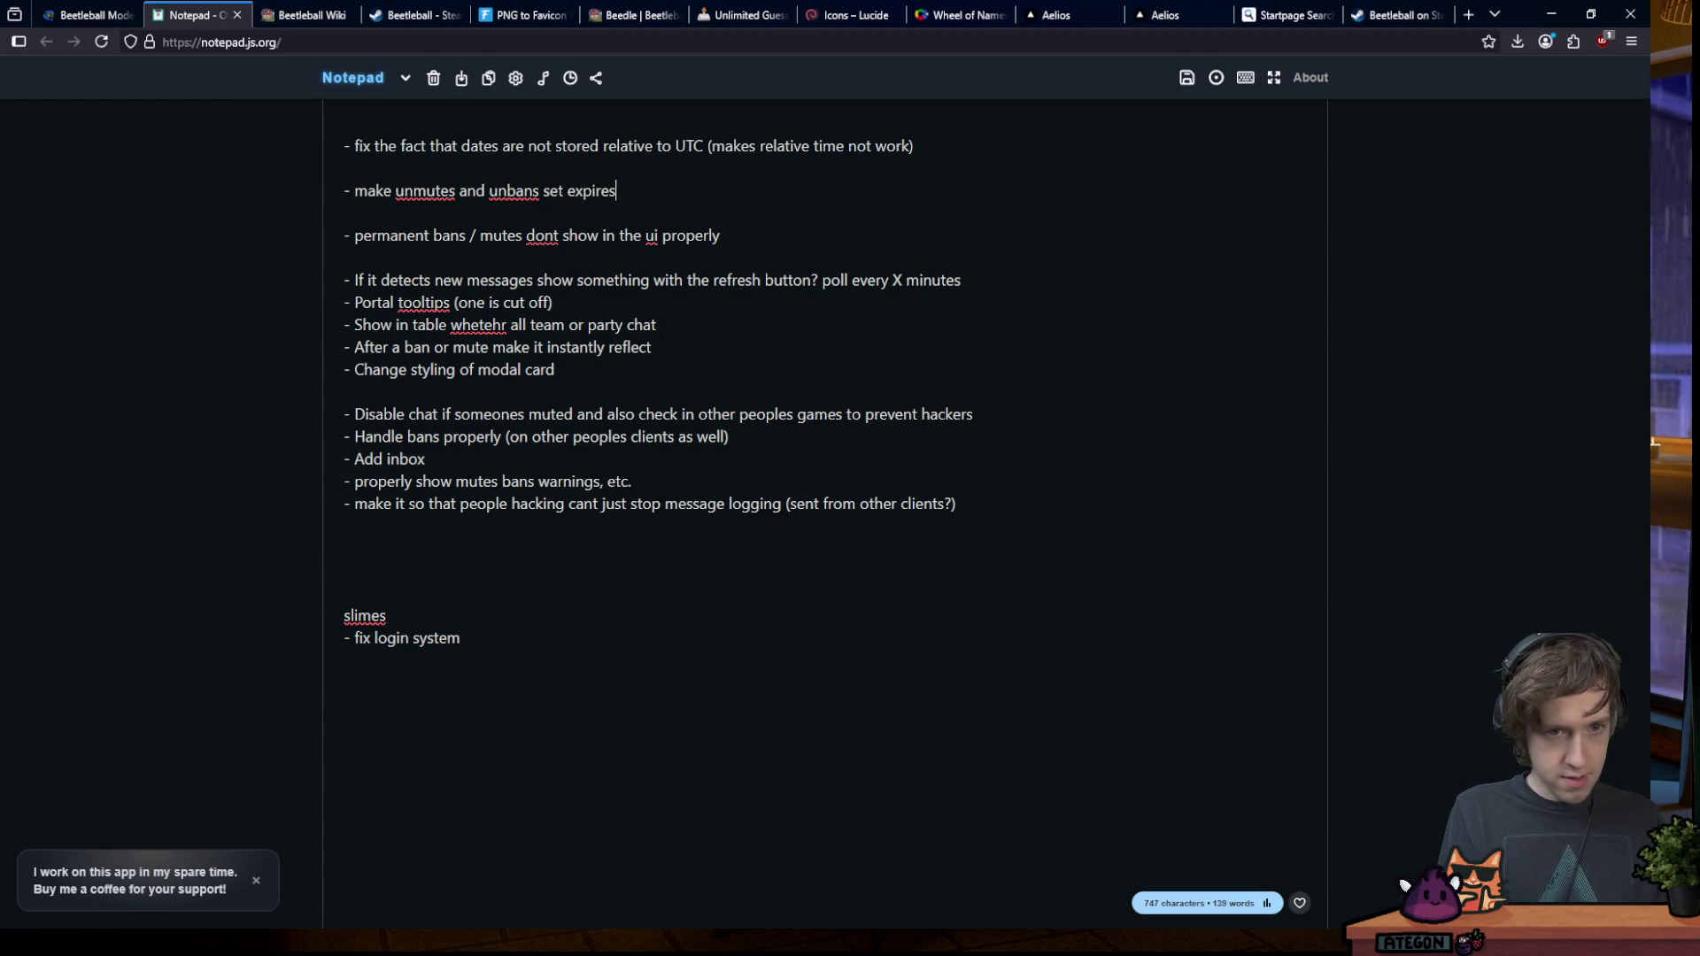
pyautogui.press('BackSpace')
pyautogui.press('BackSpace')
pyautogui.press('BackSpace')
pyautogui.write('et')
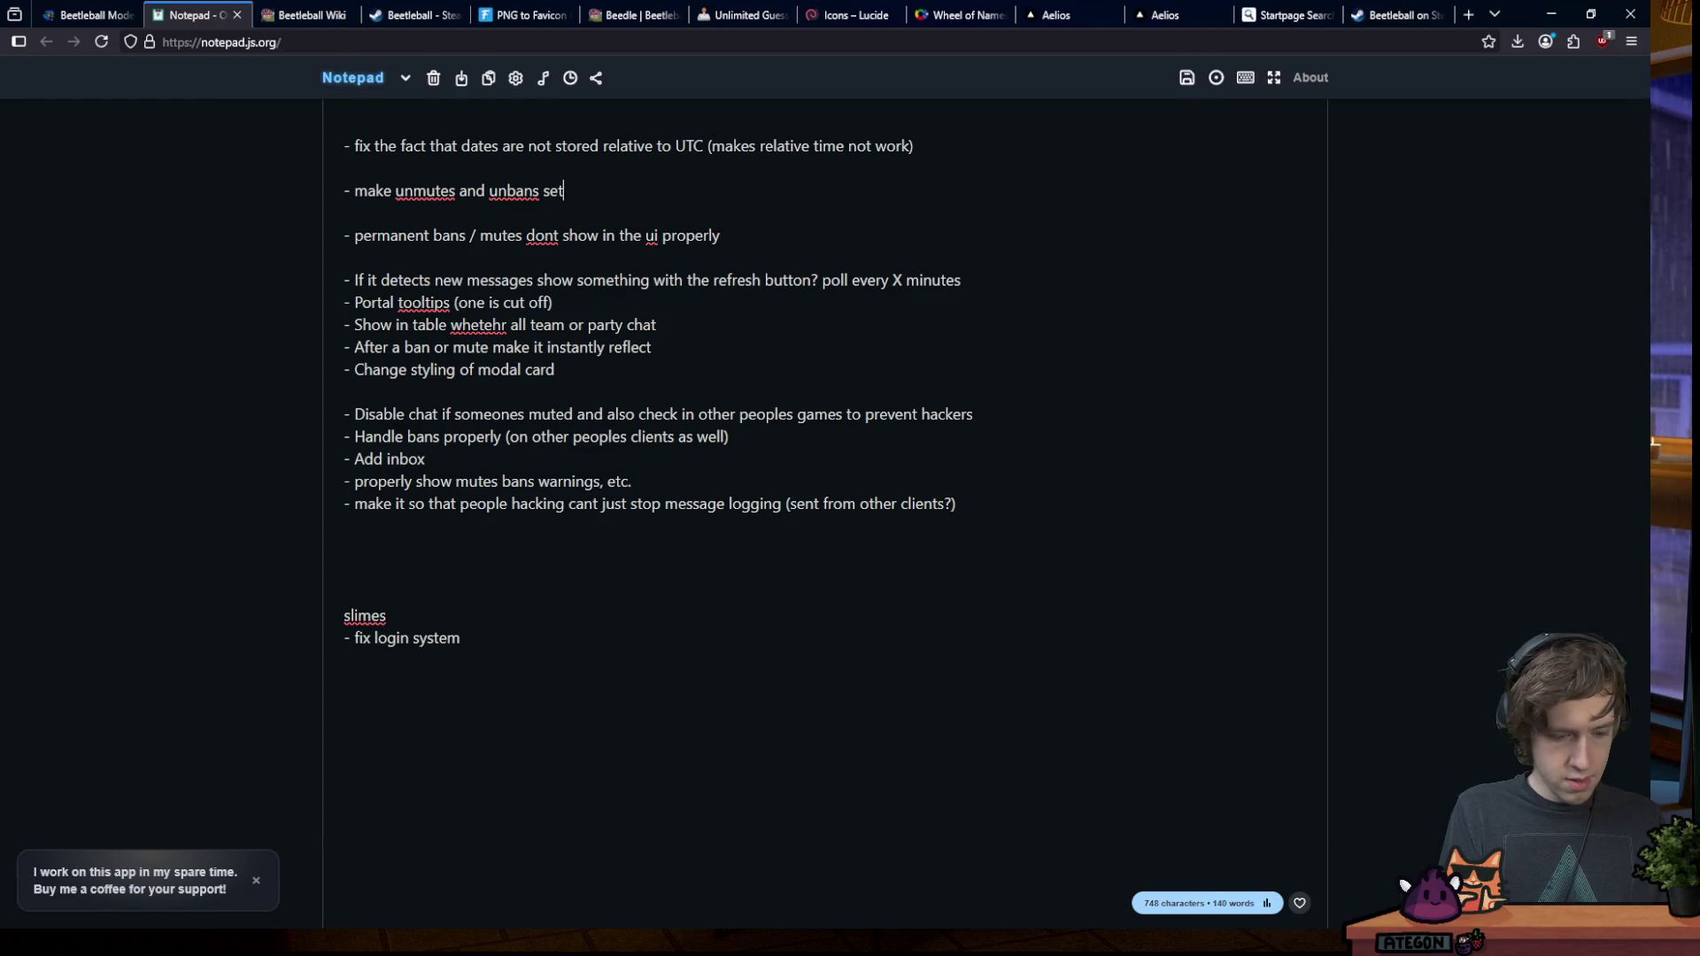
pyautogui.write(' ban and mute to false')
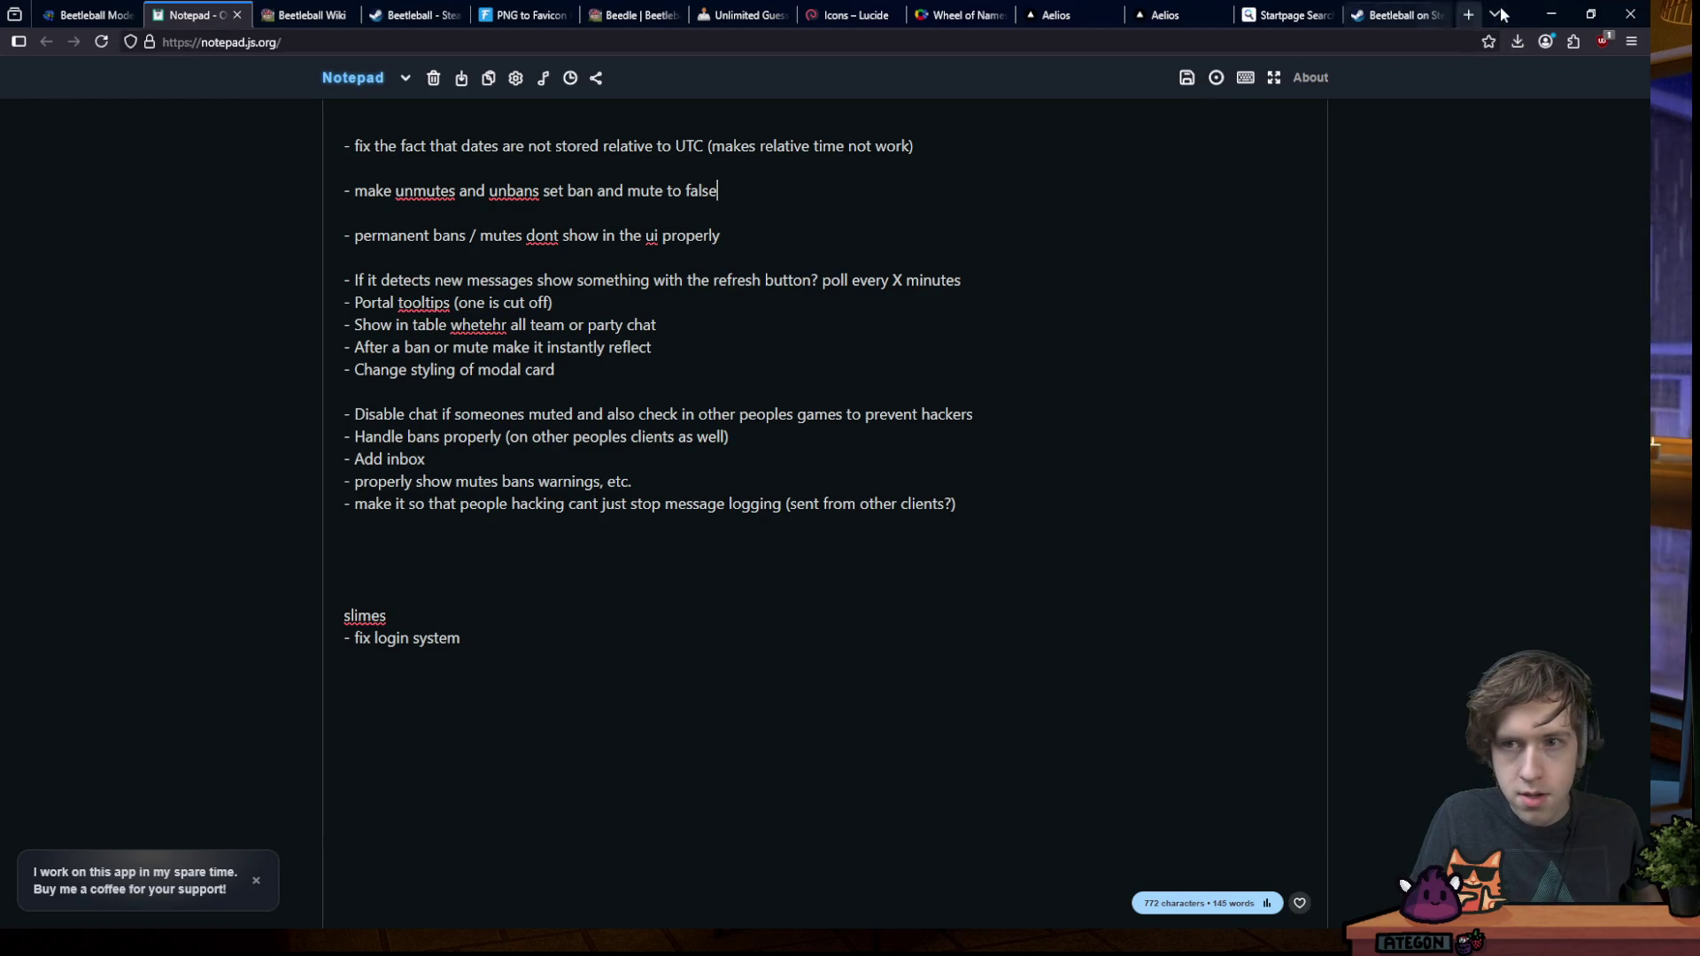
pyautogui.click(1550, 13)
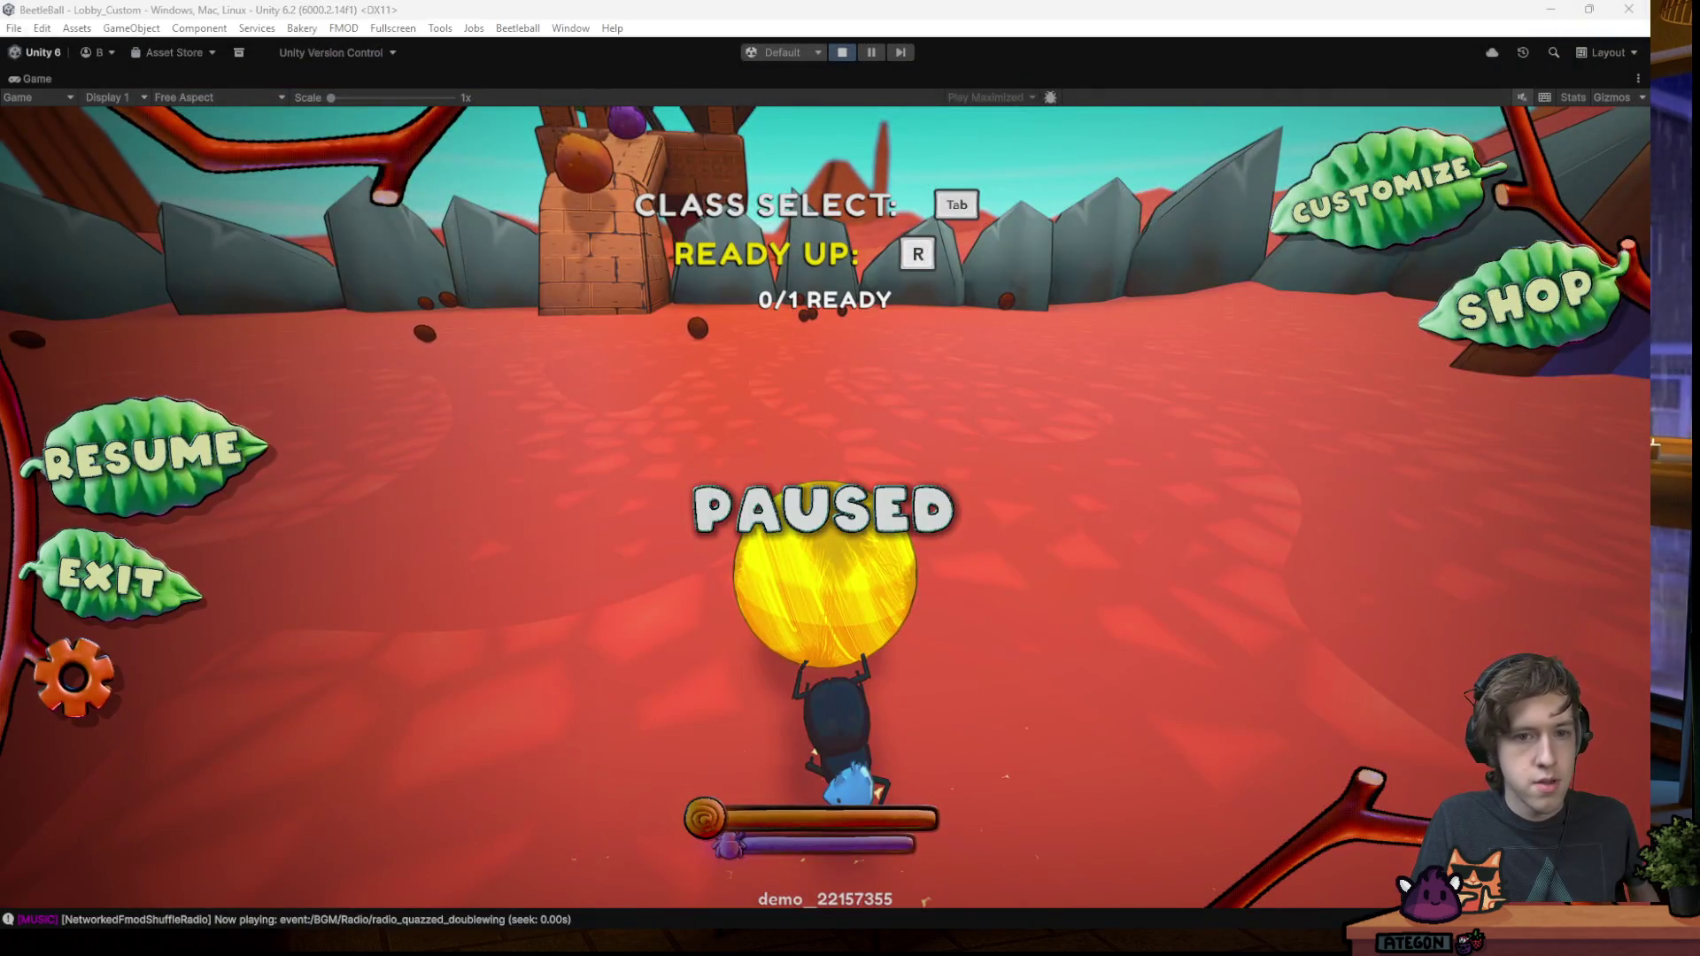
# - Exit the lobby to the main menu and close the custom lobby browser
pyautogui.click(111, 577)
pyautogui.click(801, 521)
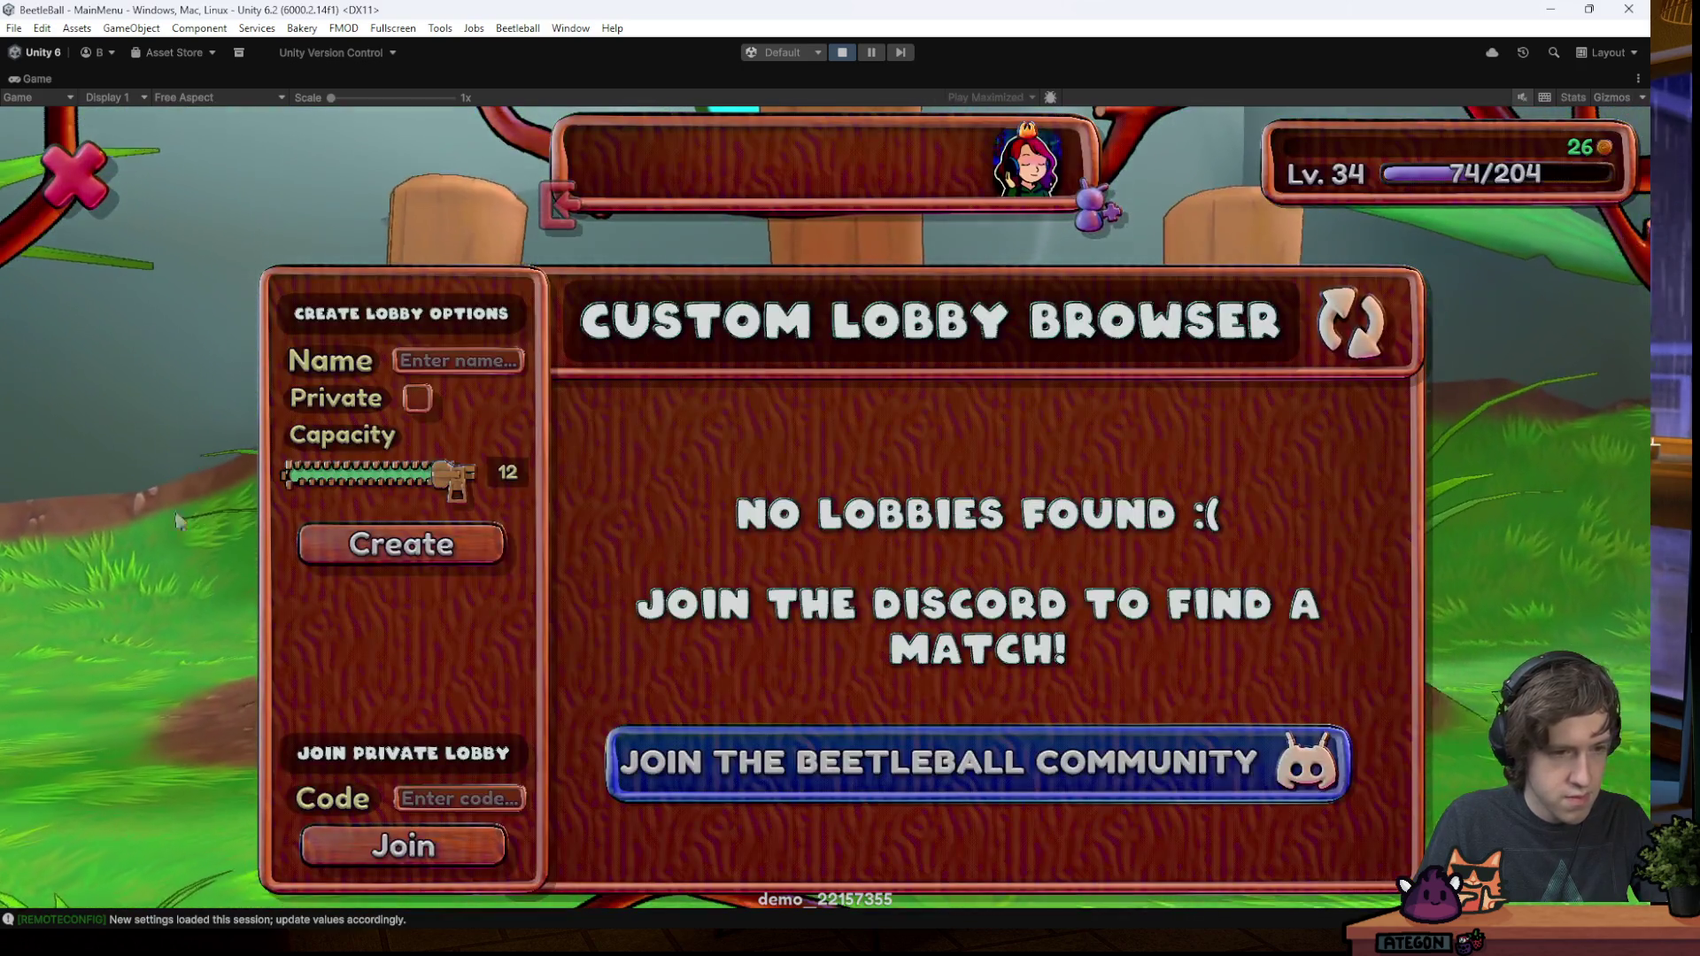
pyautogui.click(75, 172)
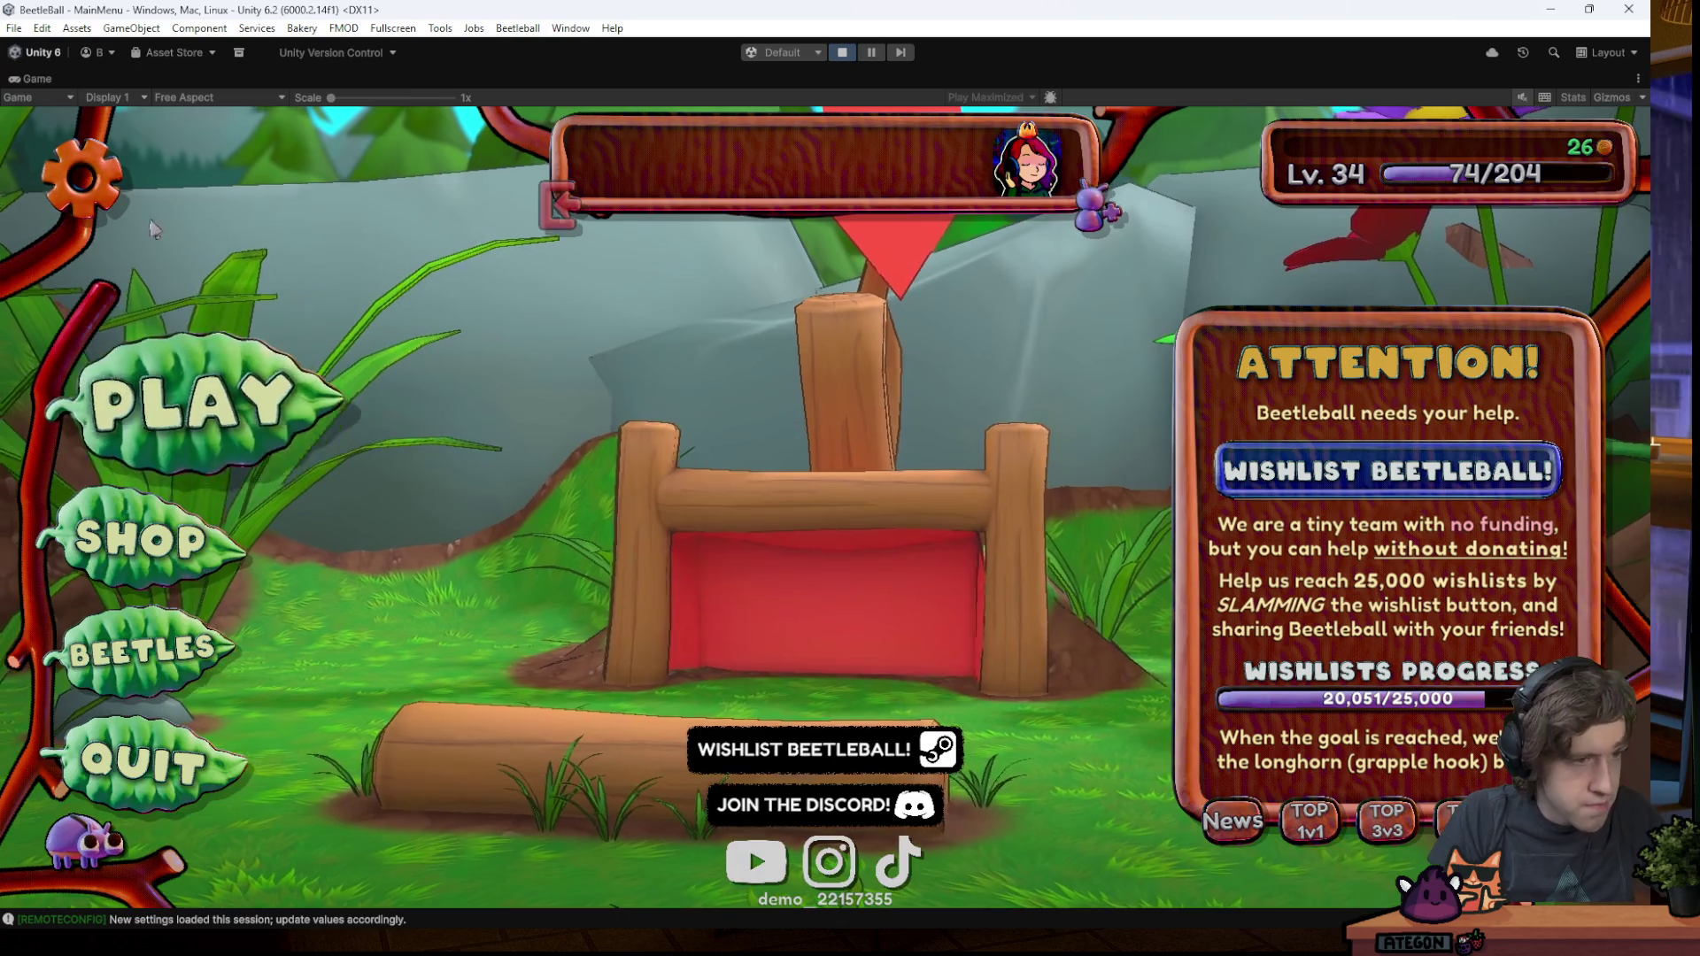
# - Create a fresh custom lobby while banned, pause, and switch to the moderator dashboard
pyautogui.click(191, 403)
pyautogui.click(890, 456)
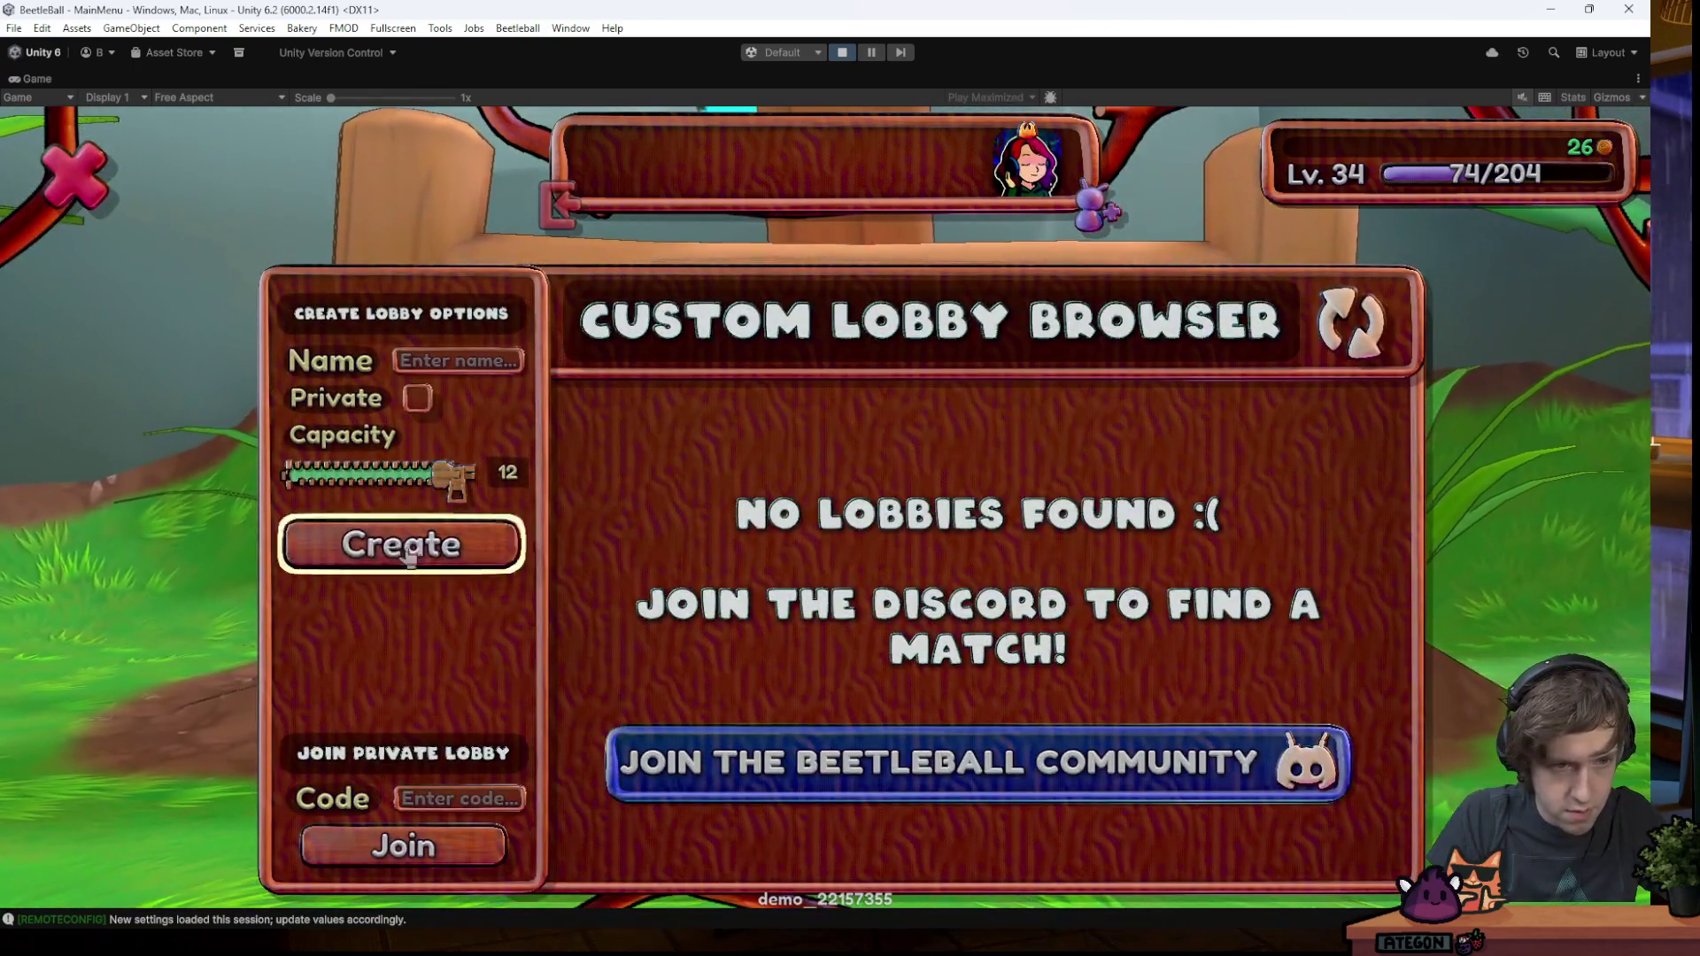
pyautogui.click(438, 542)
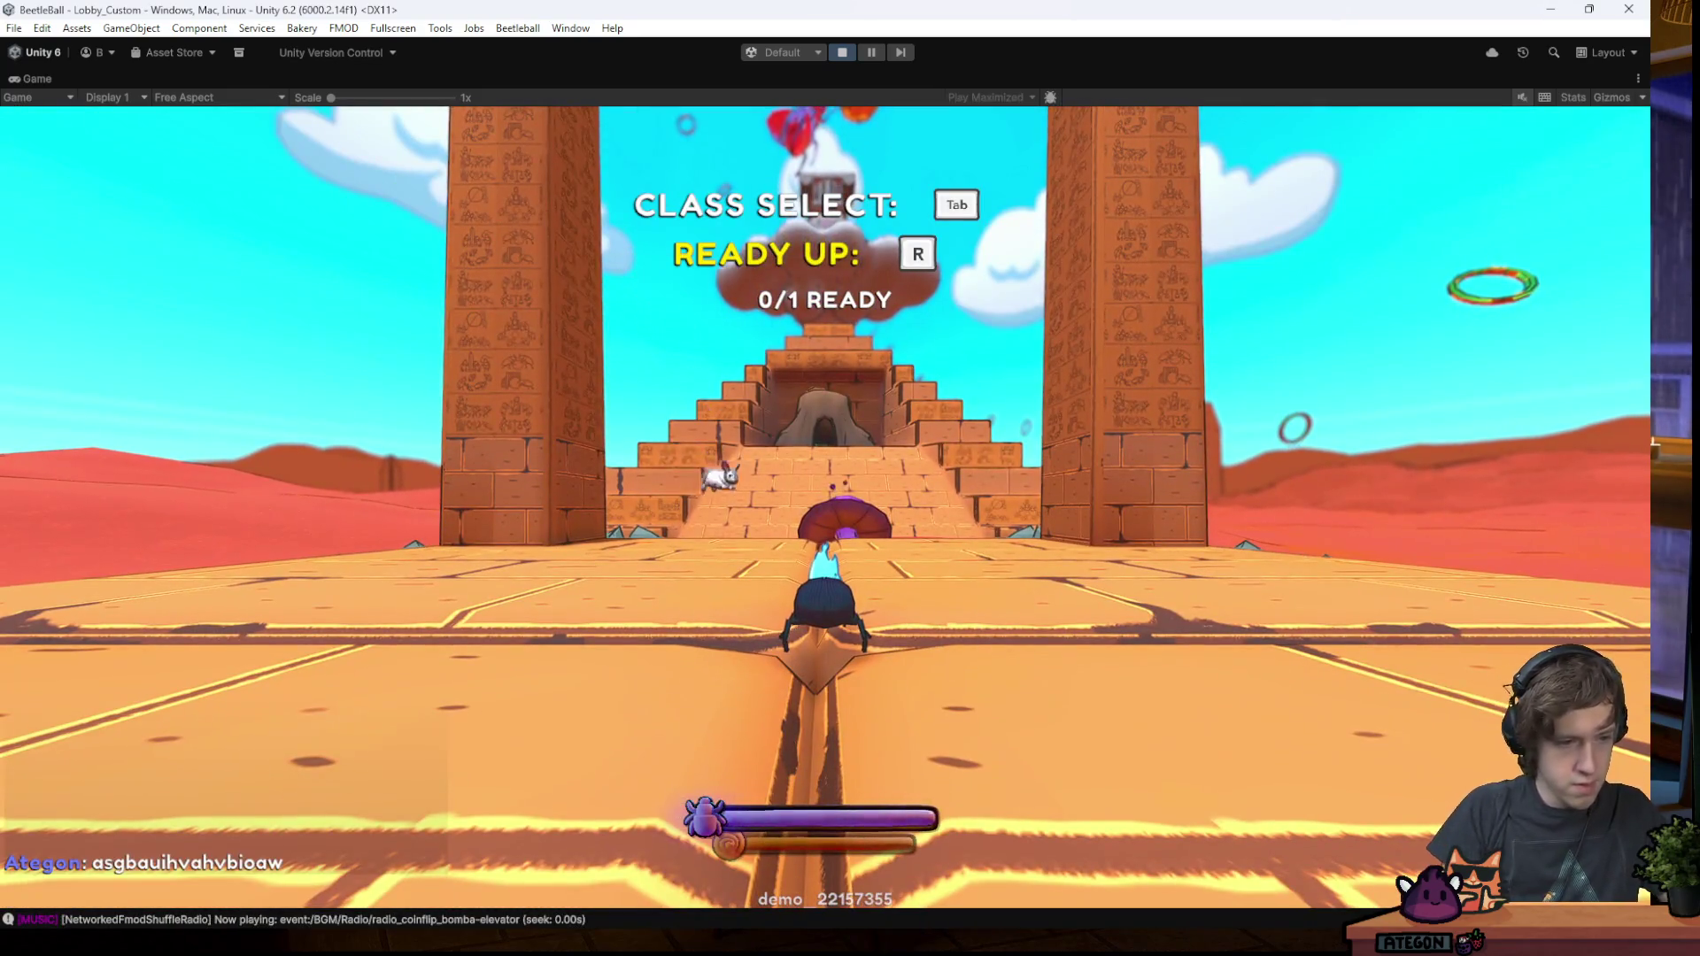
pyautogui.press('Escape')
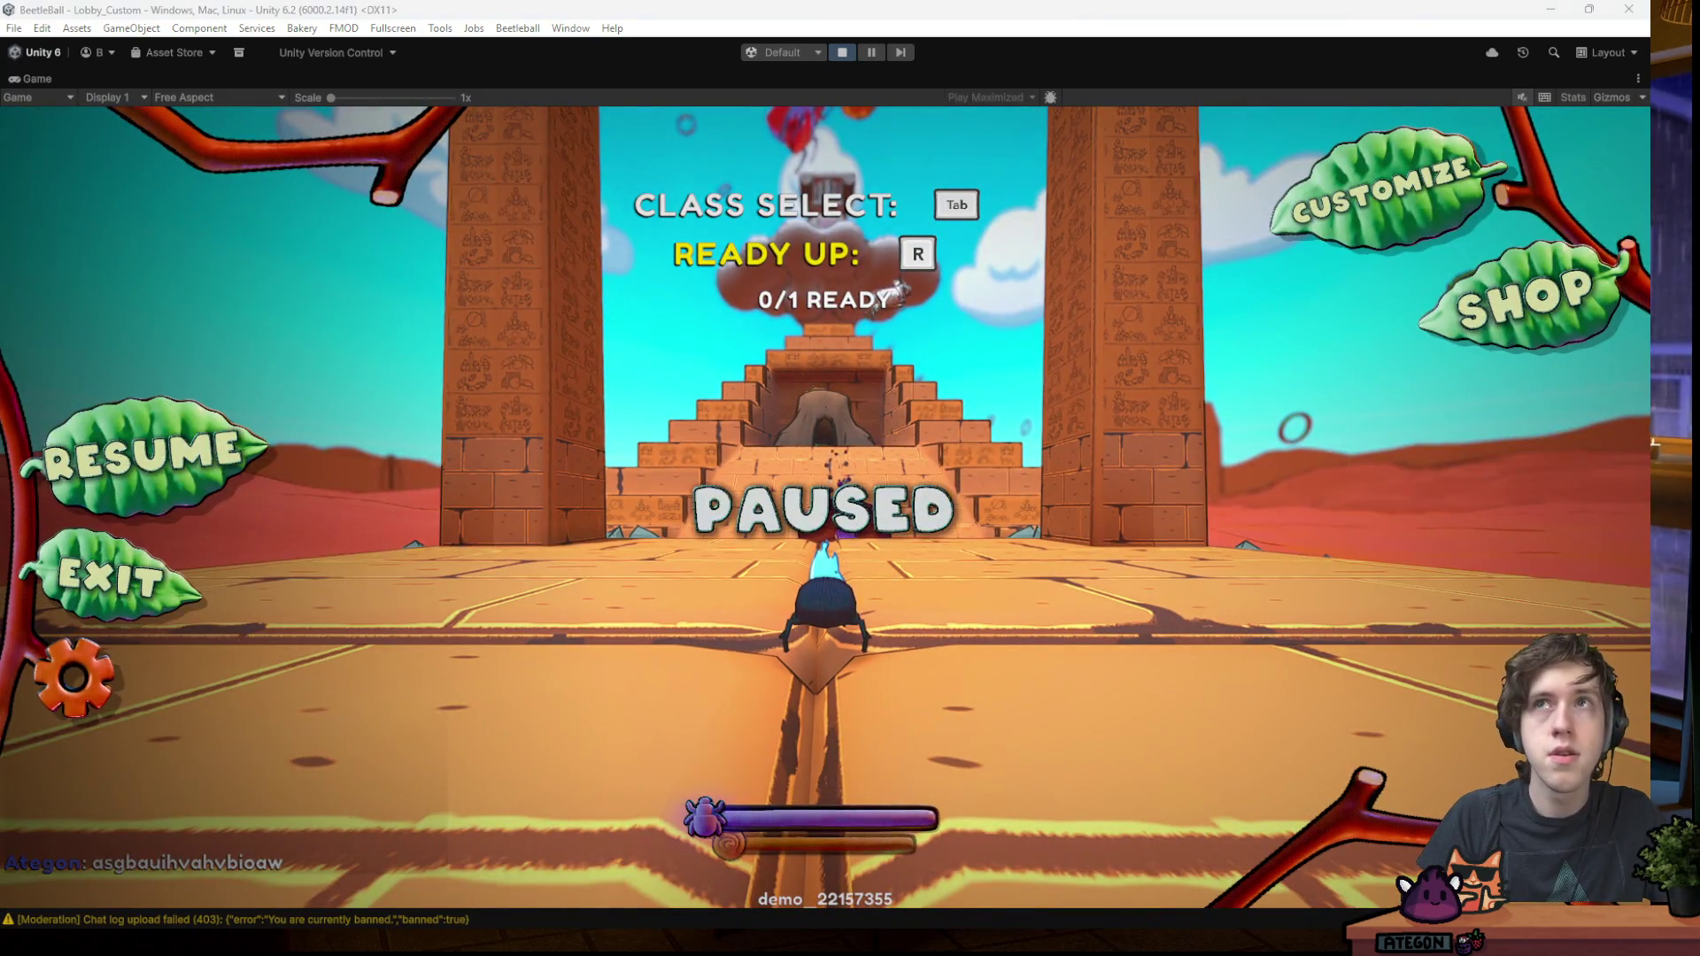
pyautogui.hotkey('alt', 'Tab')
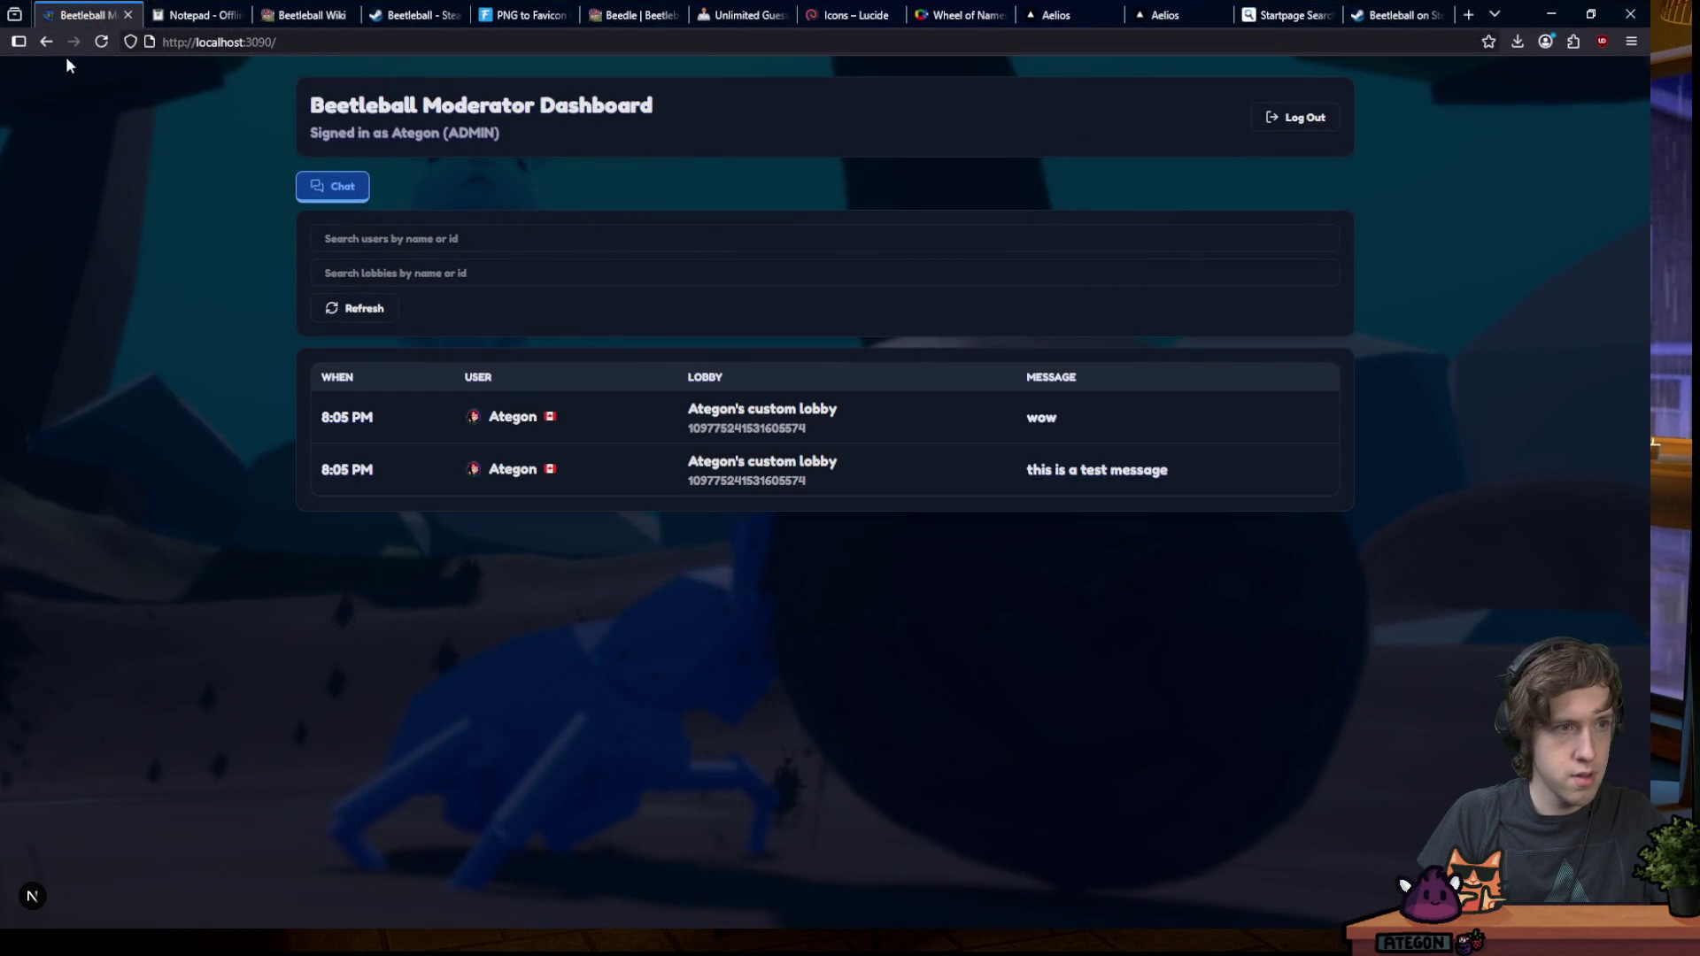
# - Reload the dashboard to confirm the banned player's new message is missing, then restore the window and return to Unity
pyautogui.click(103, 43)
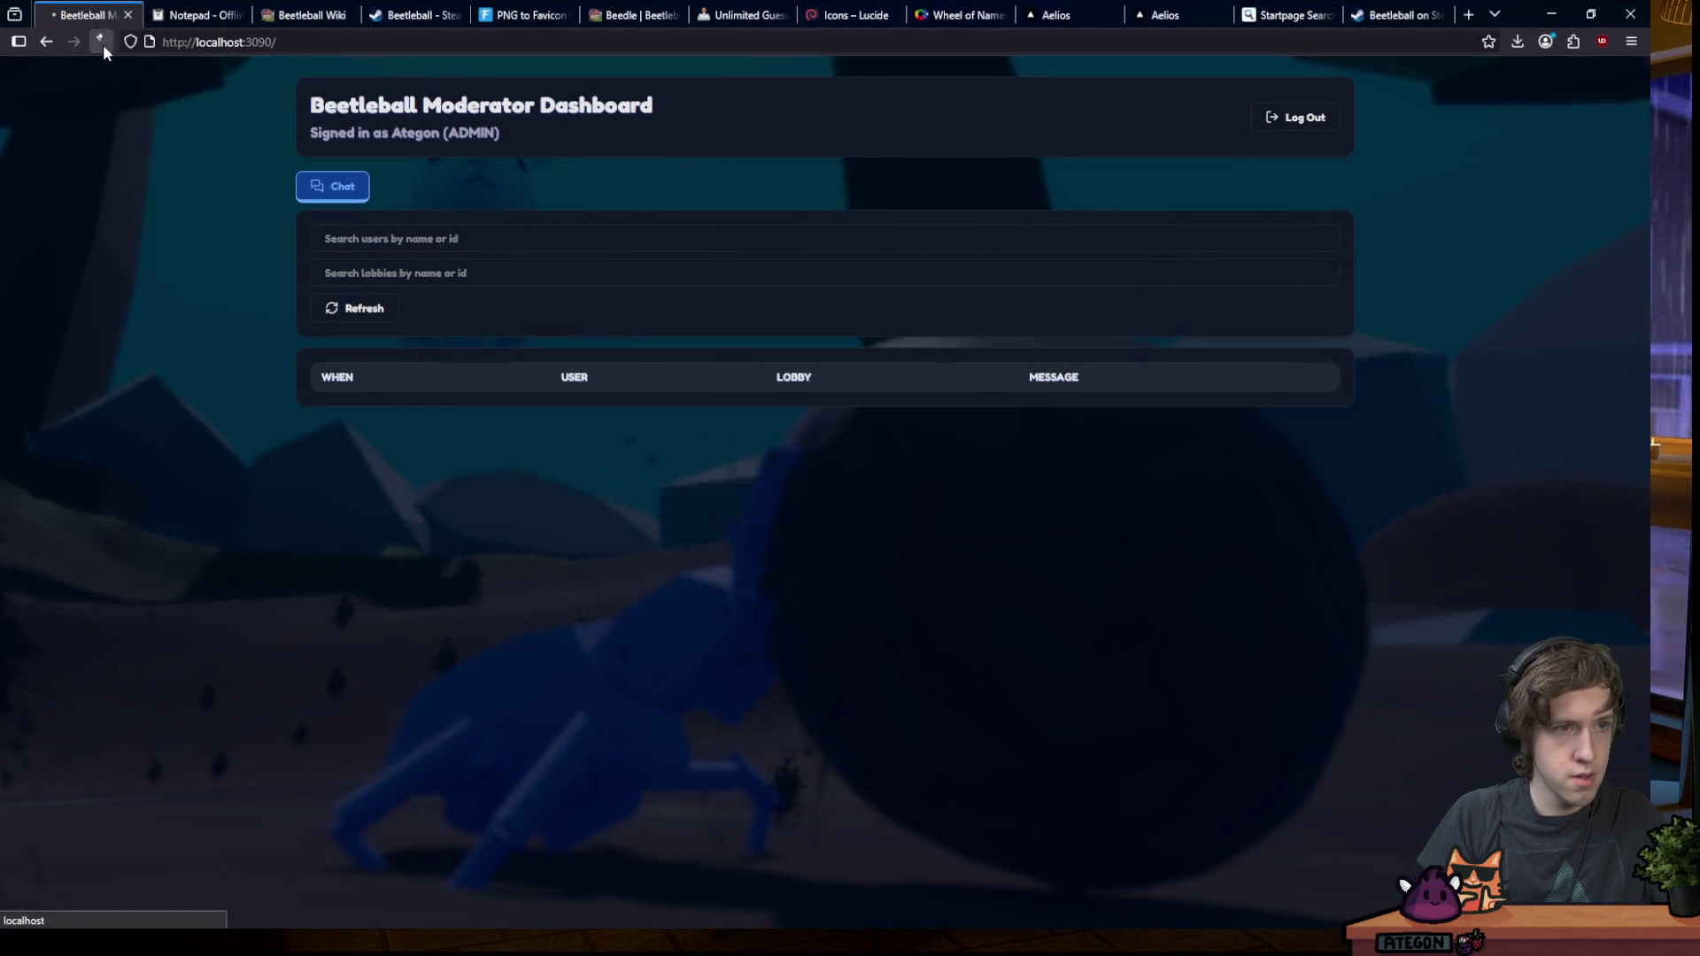
pyautogui.doubleClick(1516, 15)
pyautogui.hotkey('alt', 'Tab')
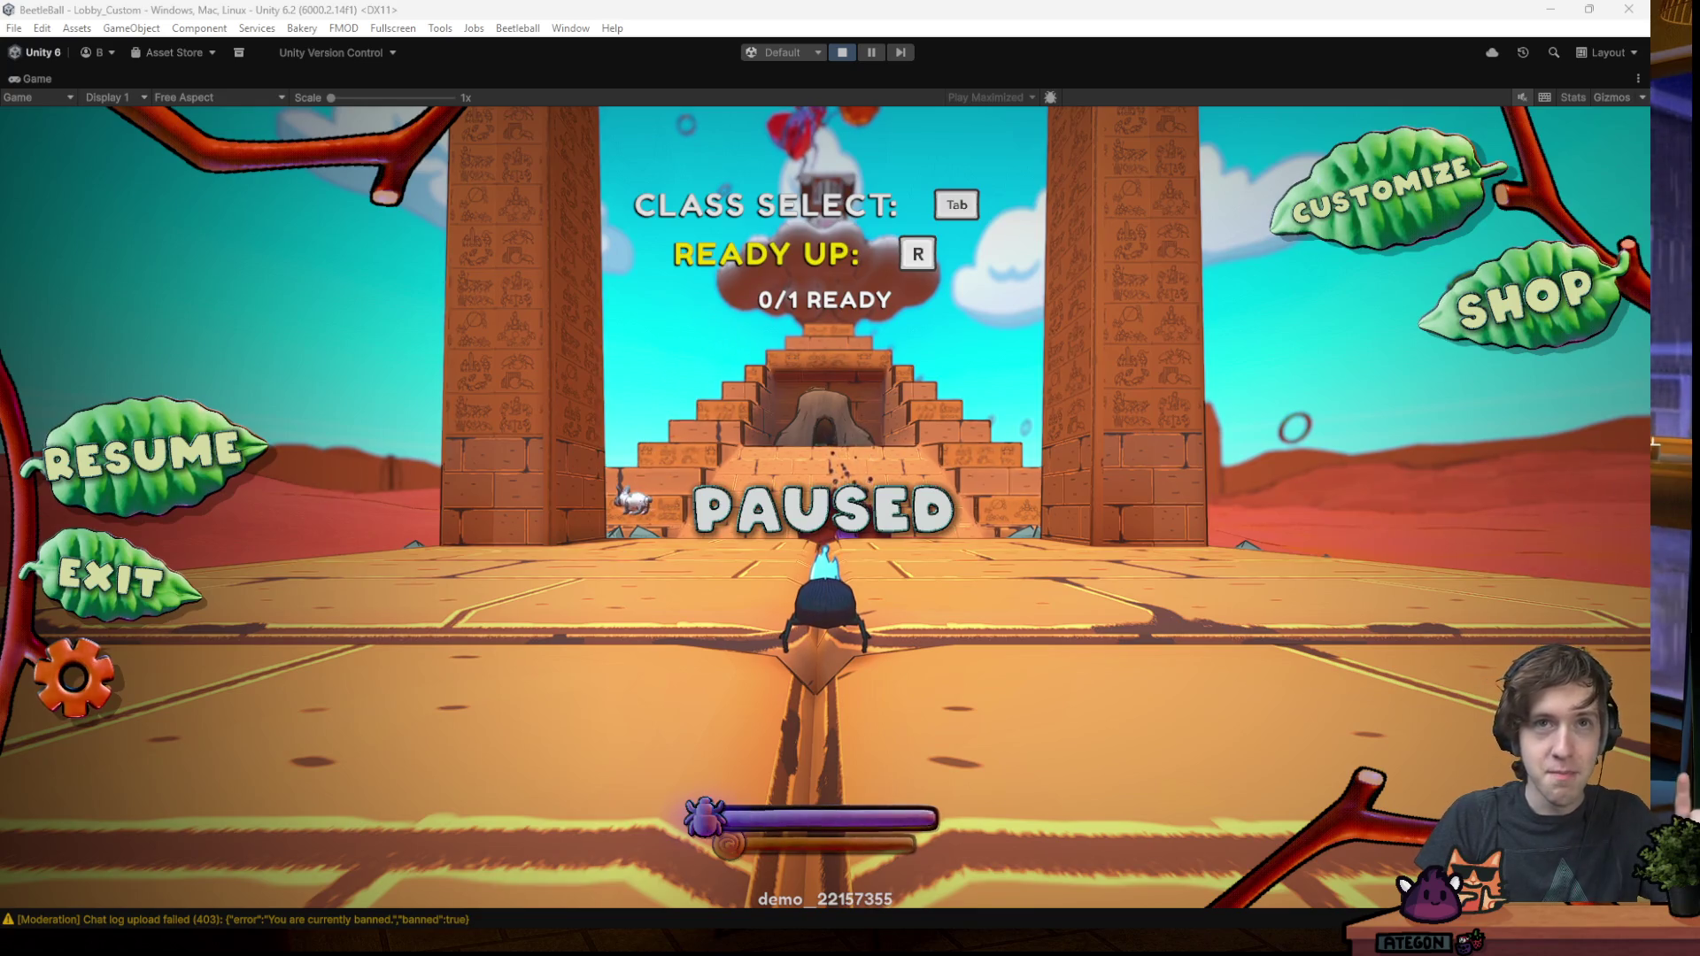
# - Send the chat message 'ajofjapgiasg' in the new lobby, then pause and switch to the dashboard
pyautogui.moveTo(872, 951)
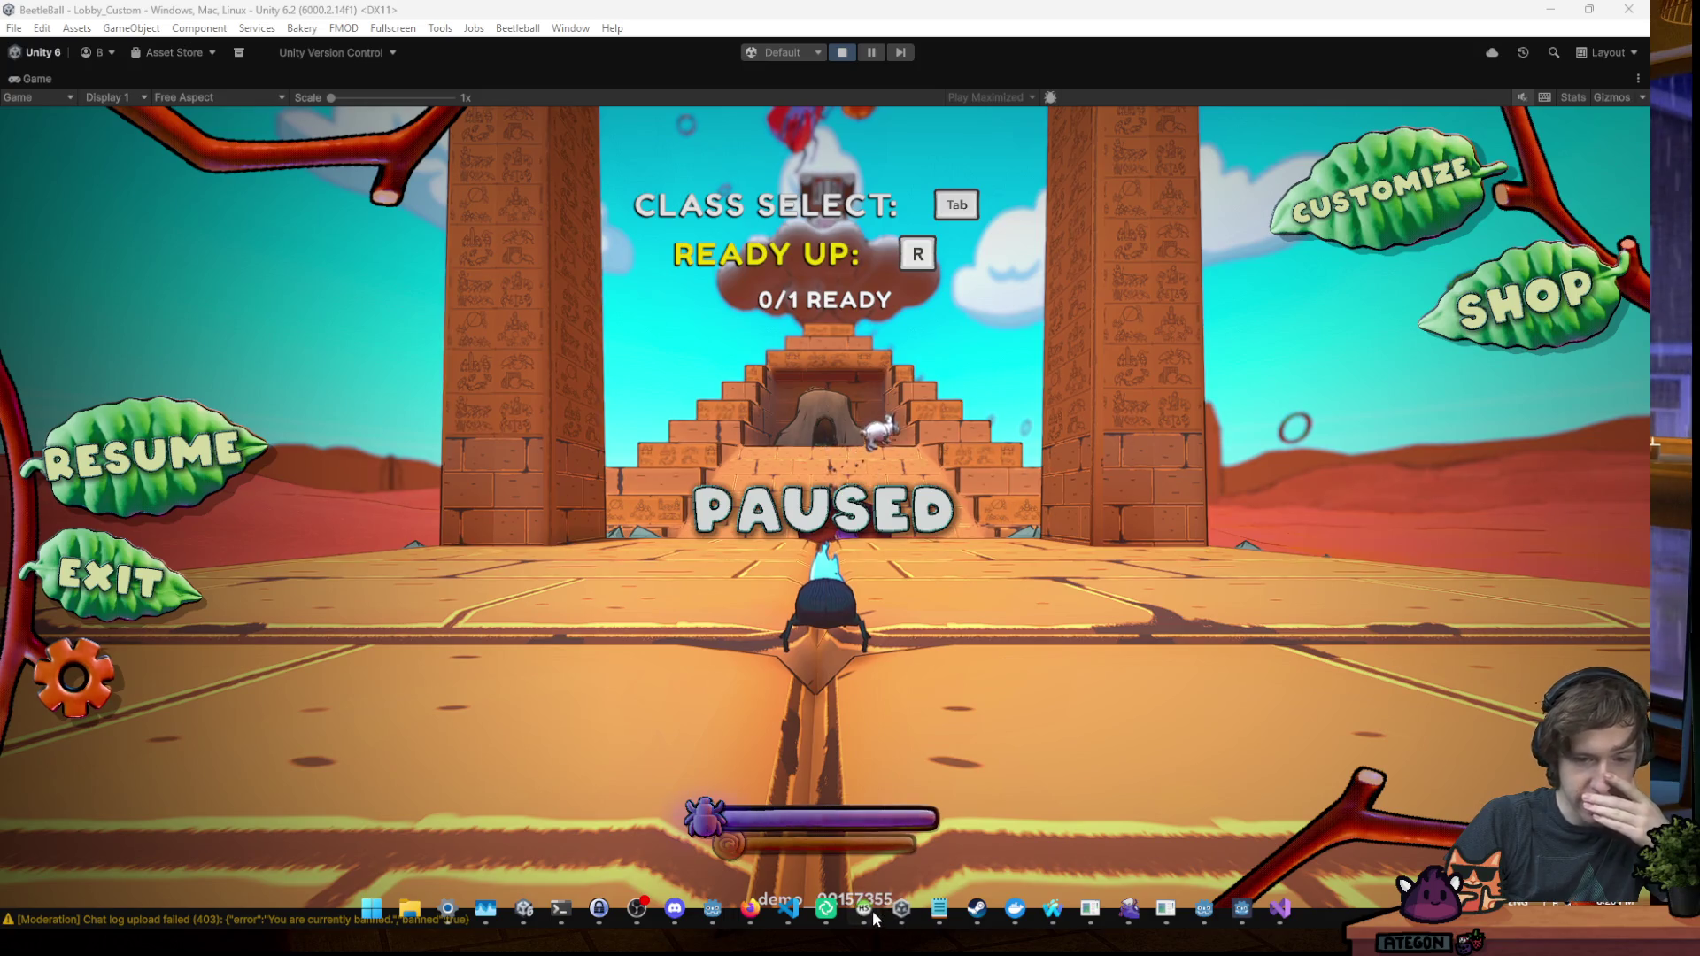
pyautogui.click(766, 805)
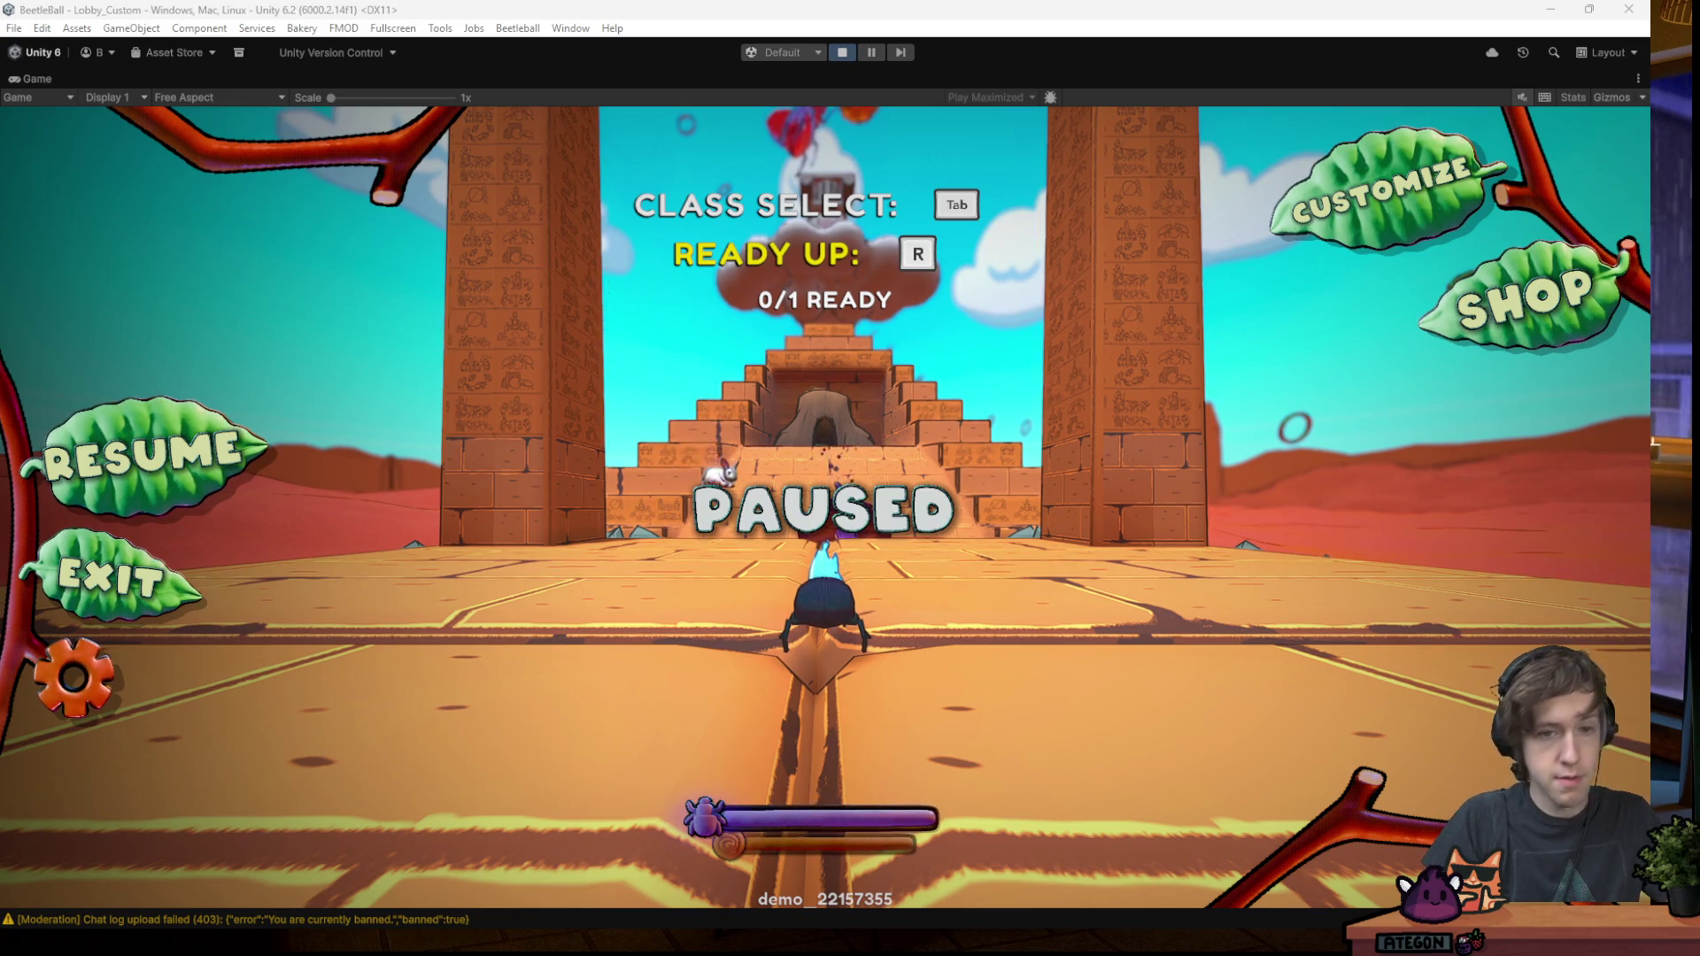
pyautogui.press('Return')
pyautogui.write('ajofjapgiasg')
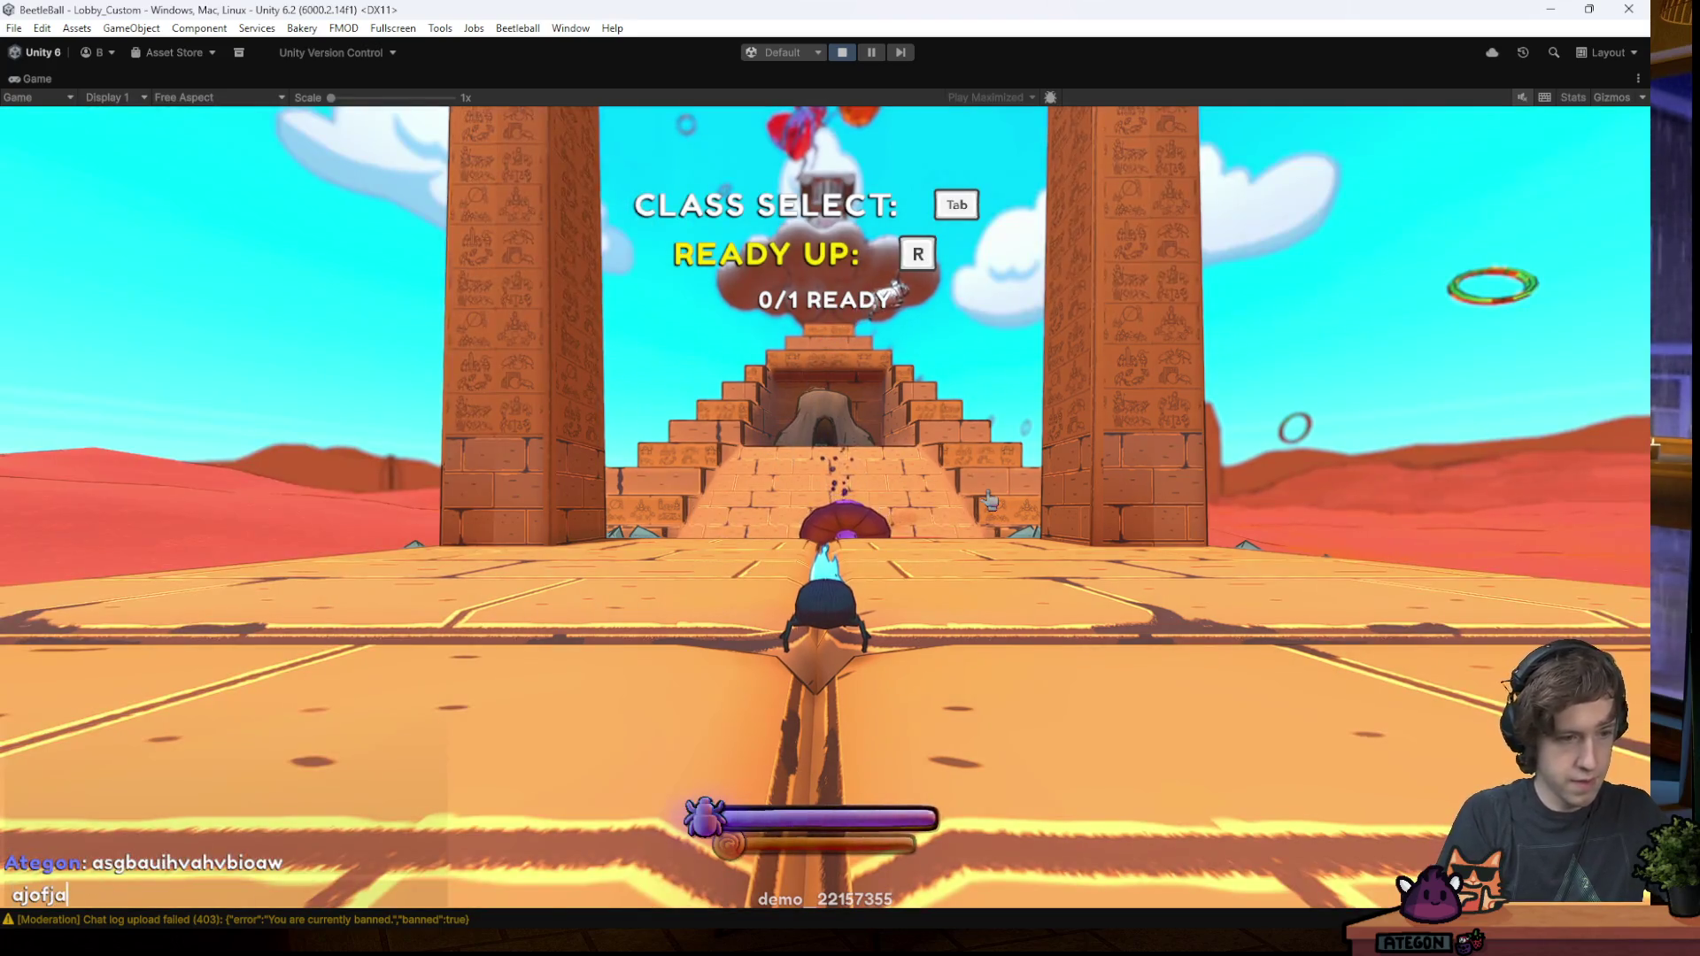
pyautogui.press('Return')
pyautogui.press('Escape')
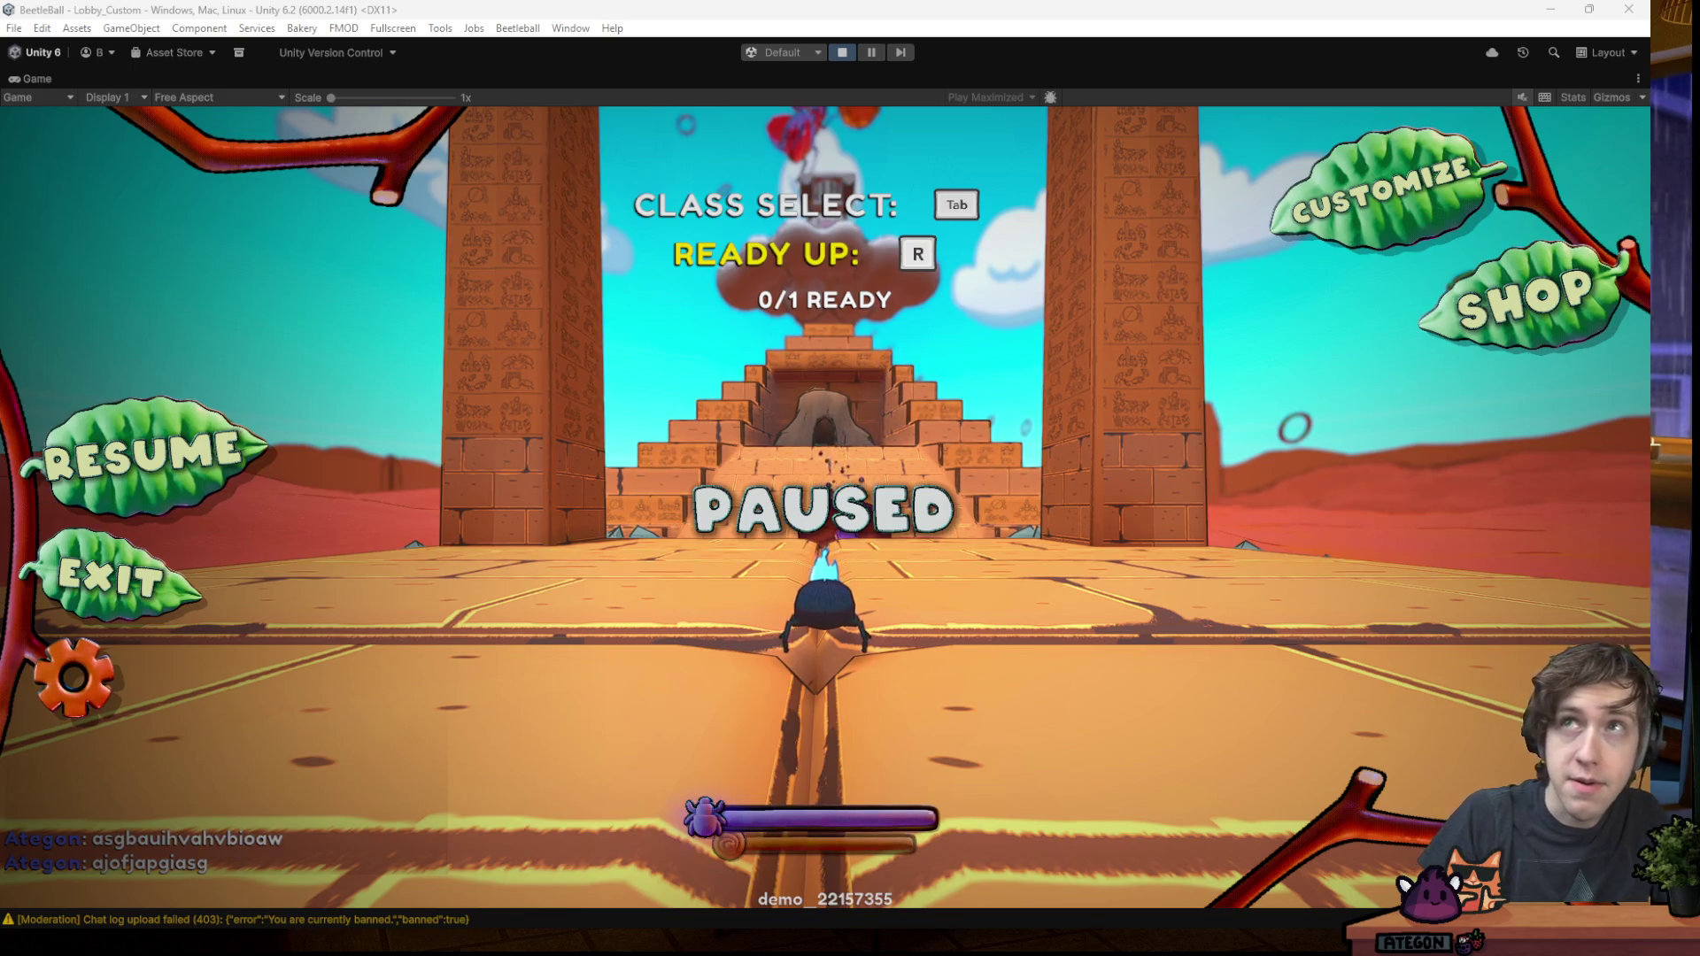
pyautogui.hotkey('alt', 'Tab')
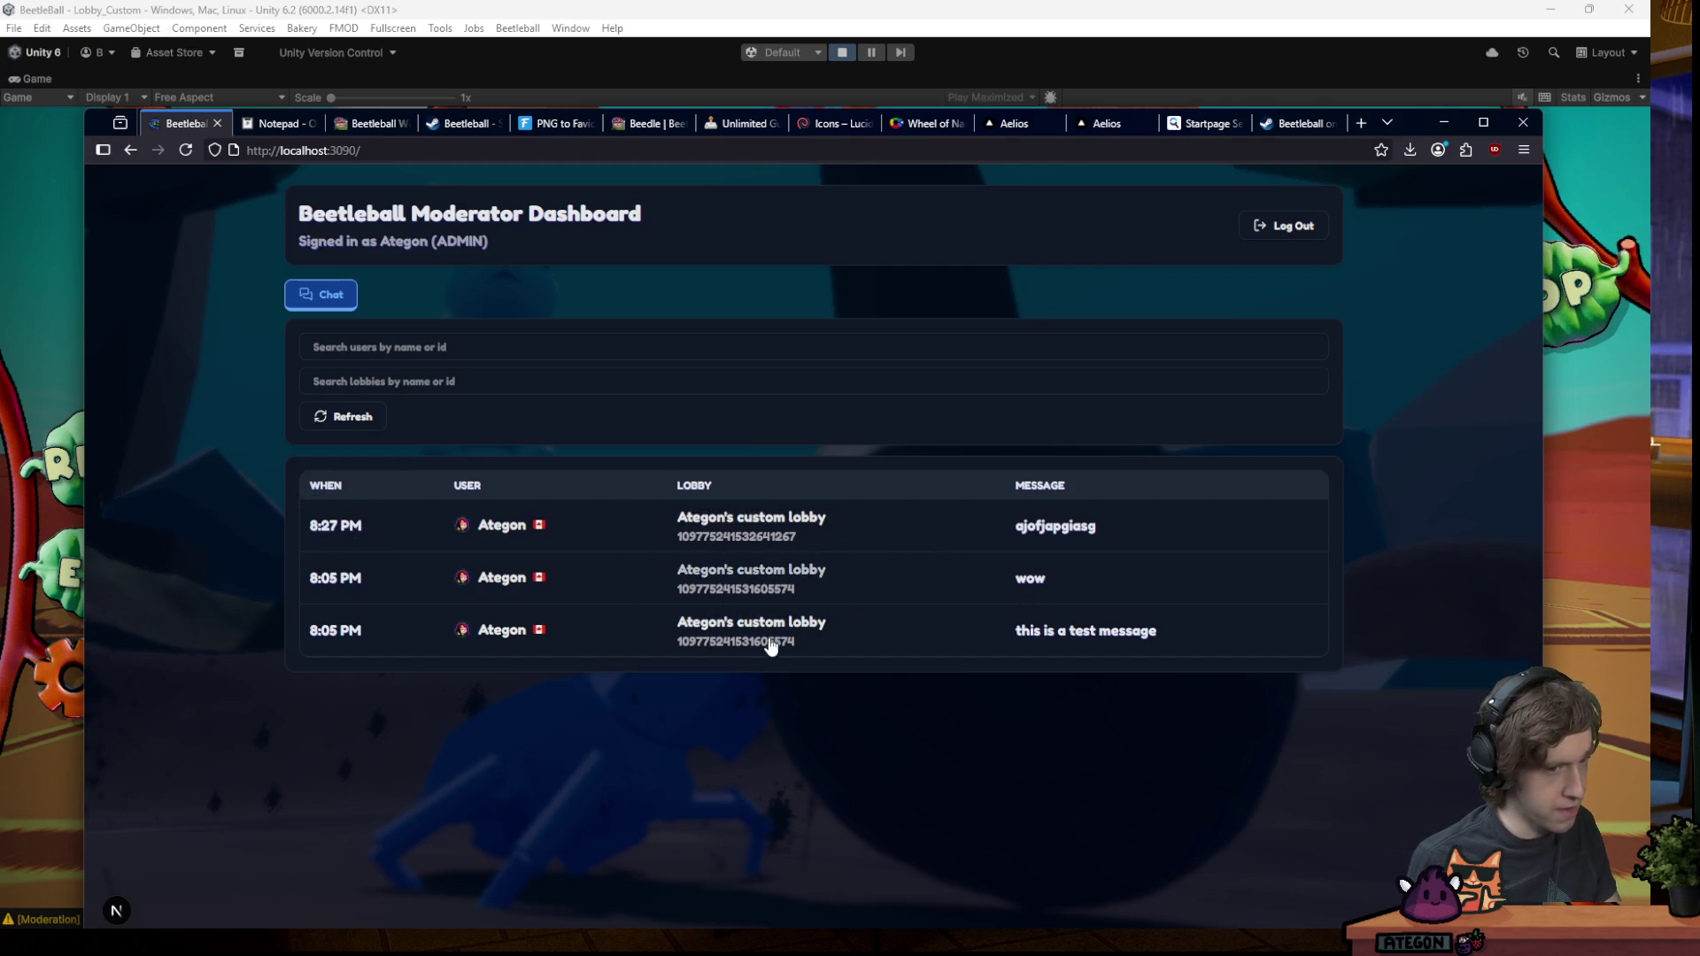
# - Filter the chat log by a custom lobby, then by a user, removing each filter afterward
pyautogui.click(759, 585)
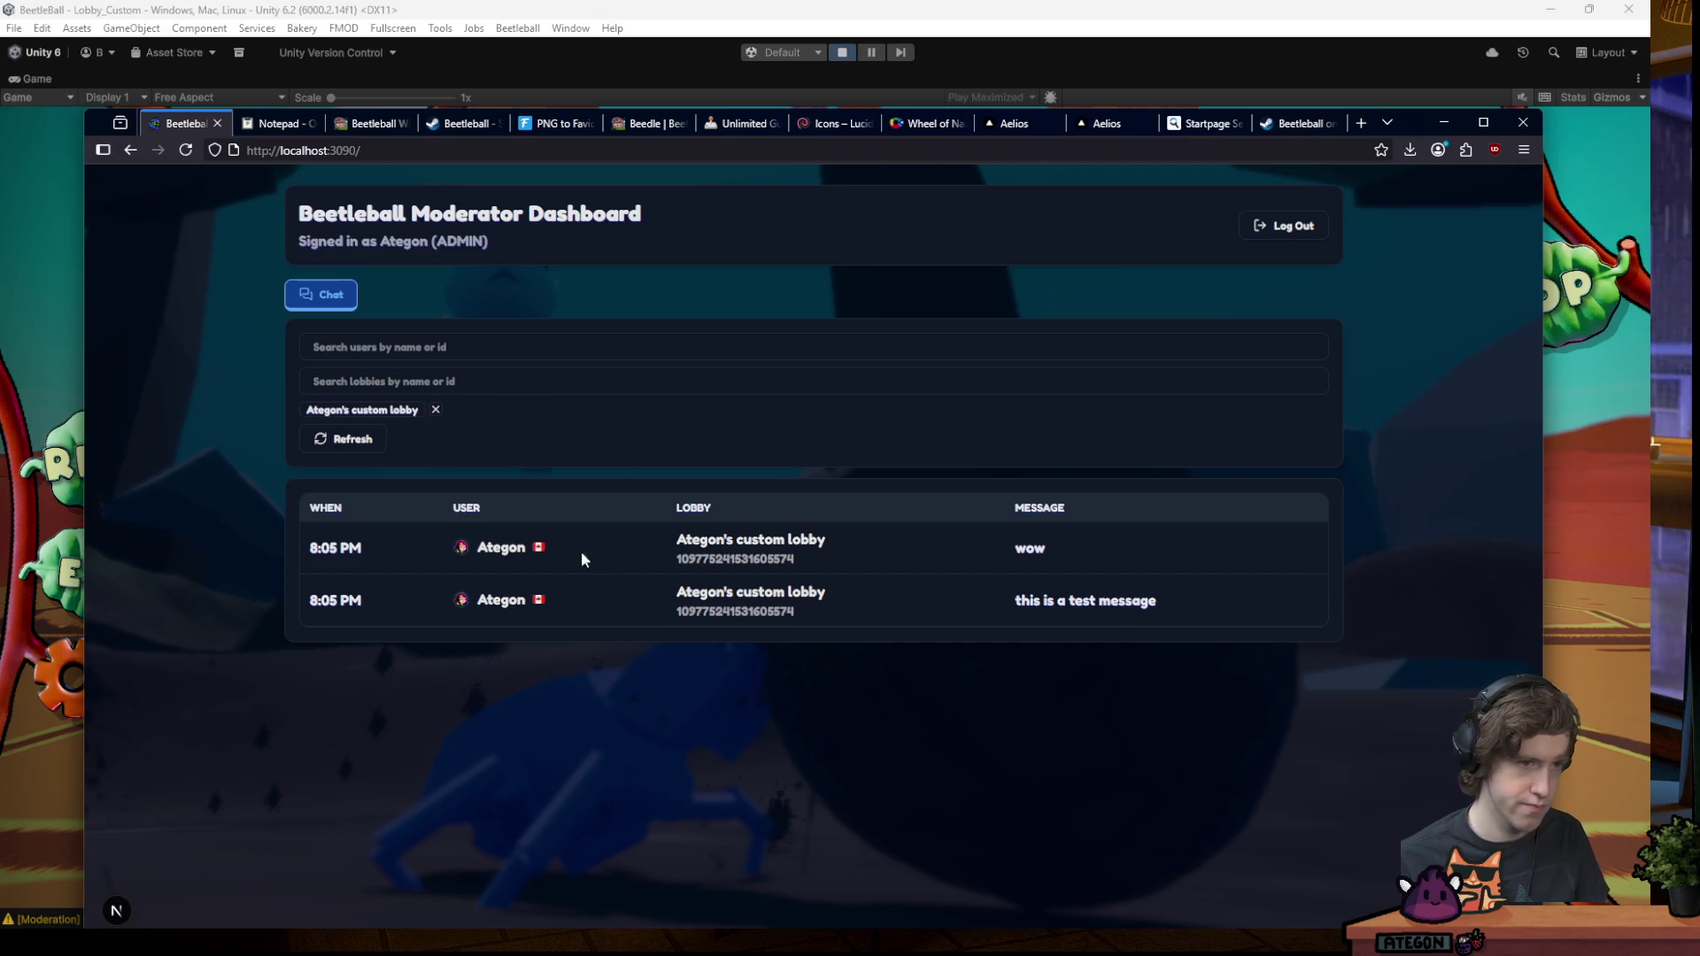
pyautogui.click(436, 410)
pyautogui.click(517, 545)
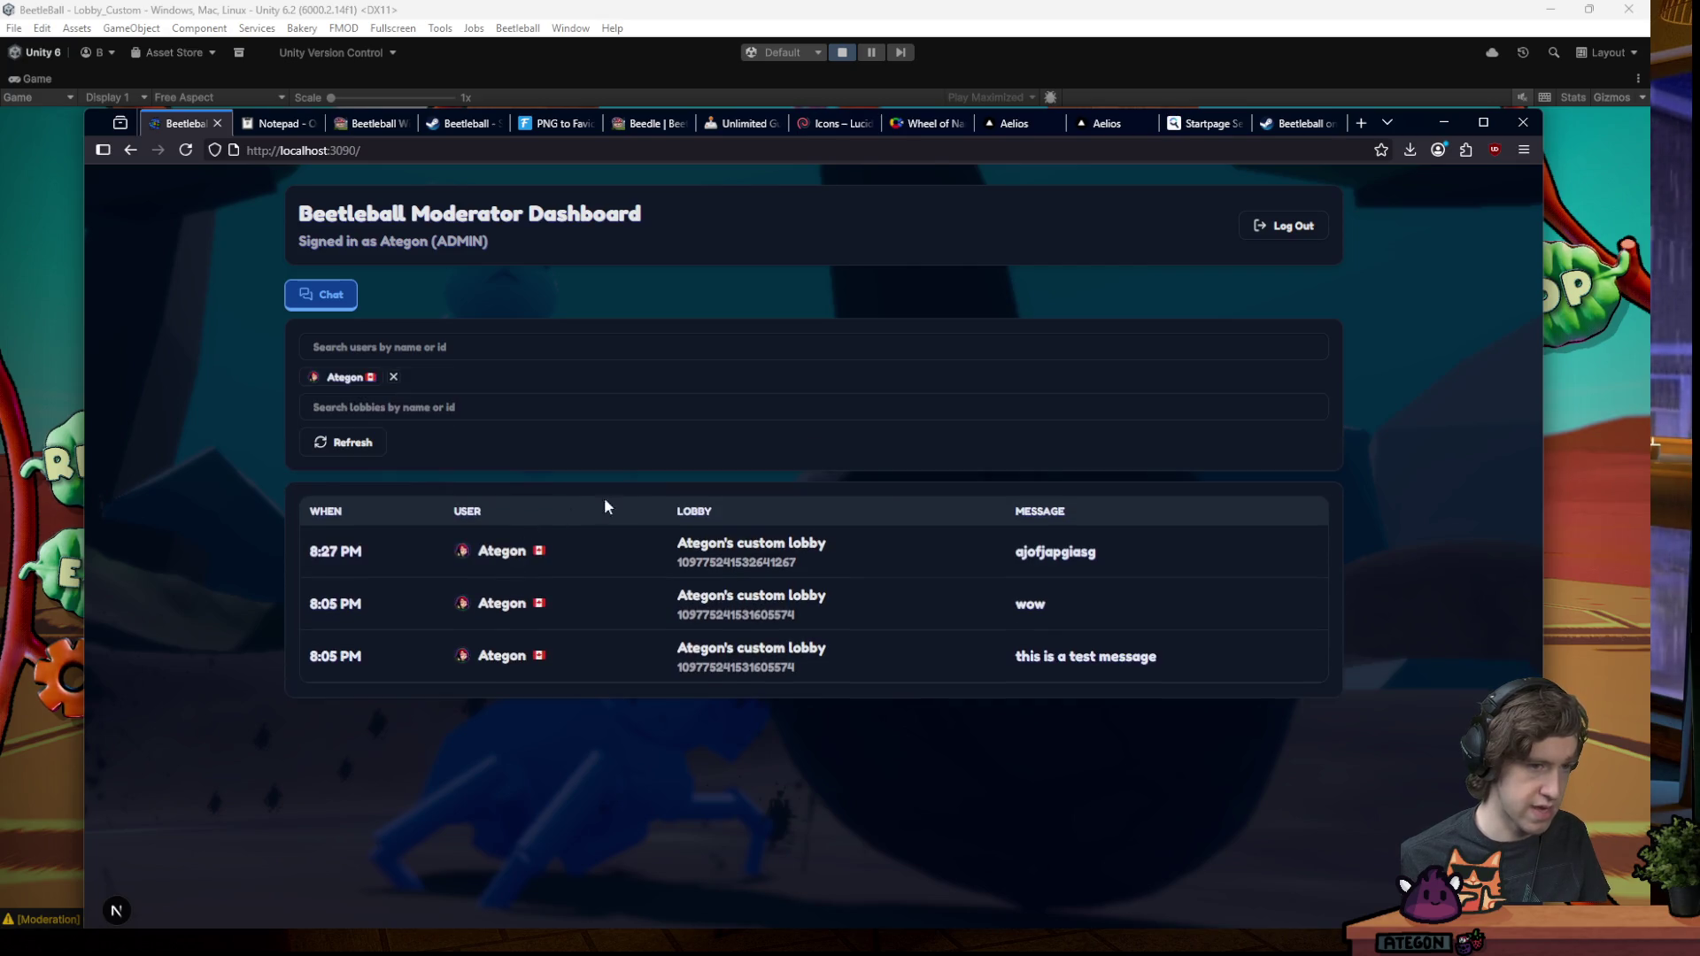
pyautogui.click(392, 377)
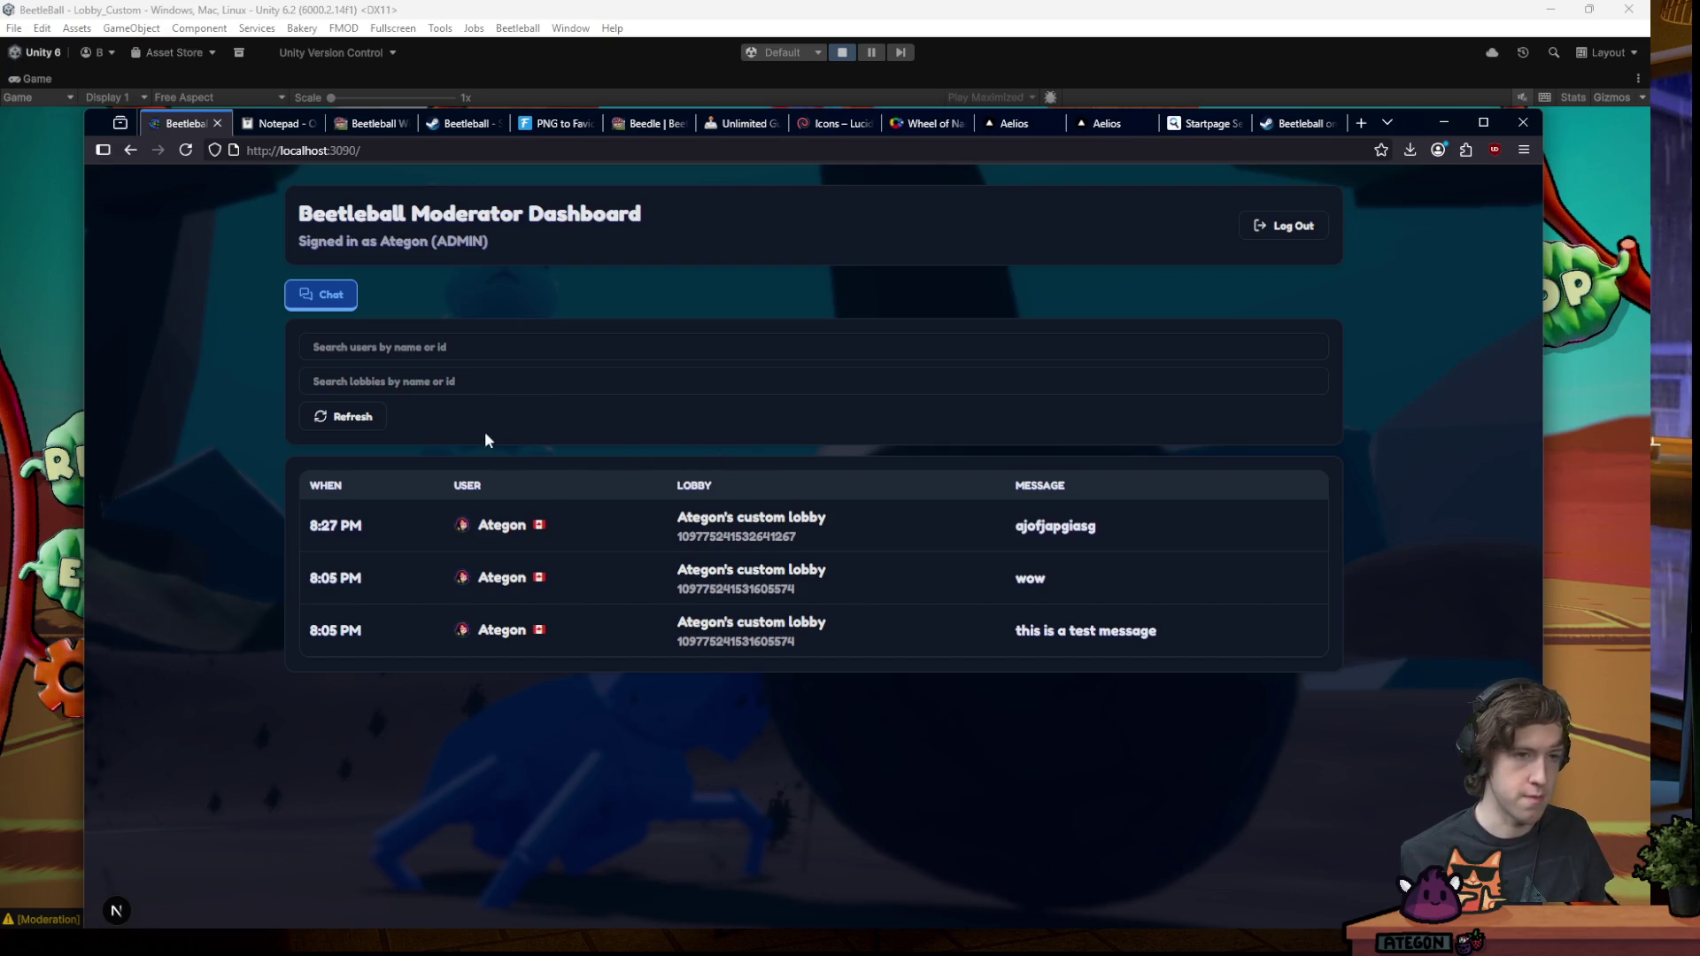
# - Filter the chat log by the user Ategon, then by Ategon's custom lobby, clearing each filter
pyautogui.click(523, 523)
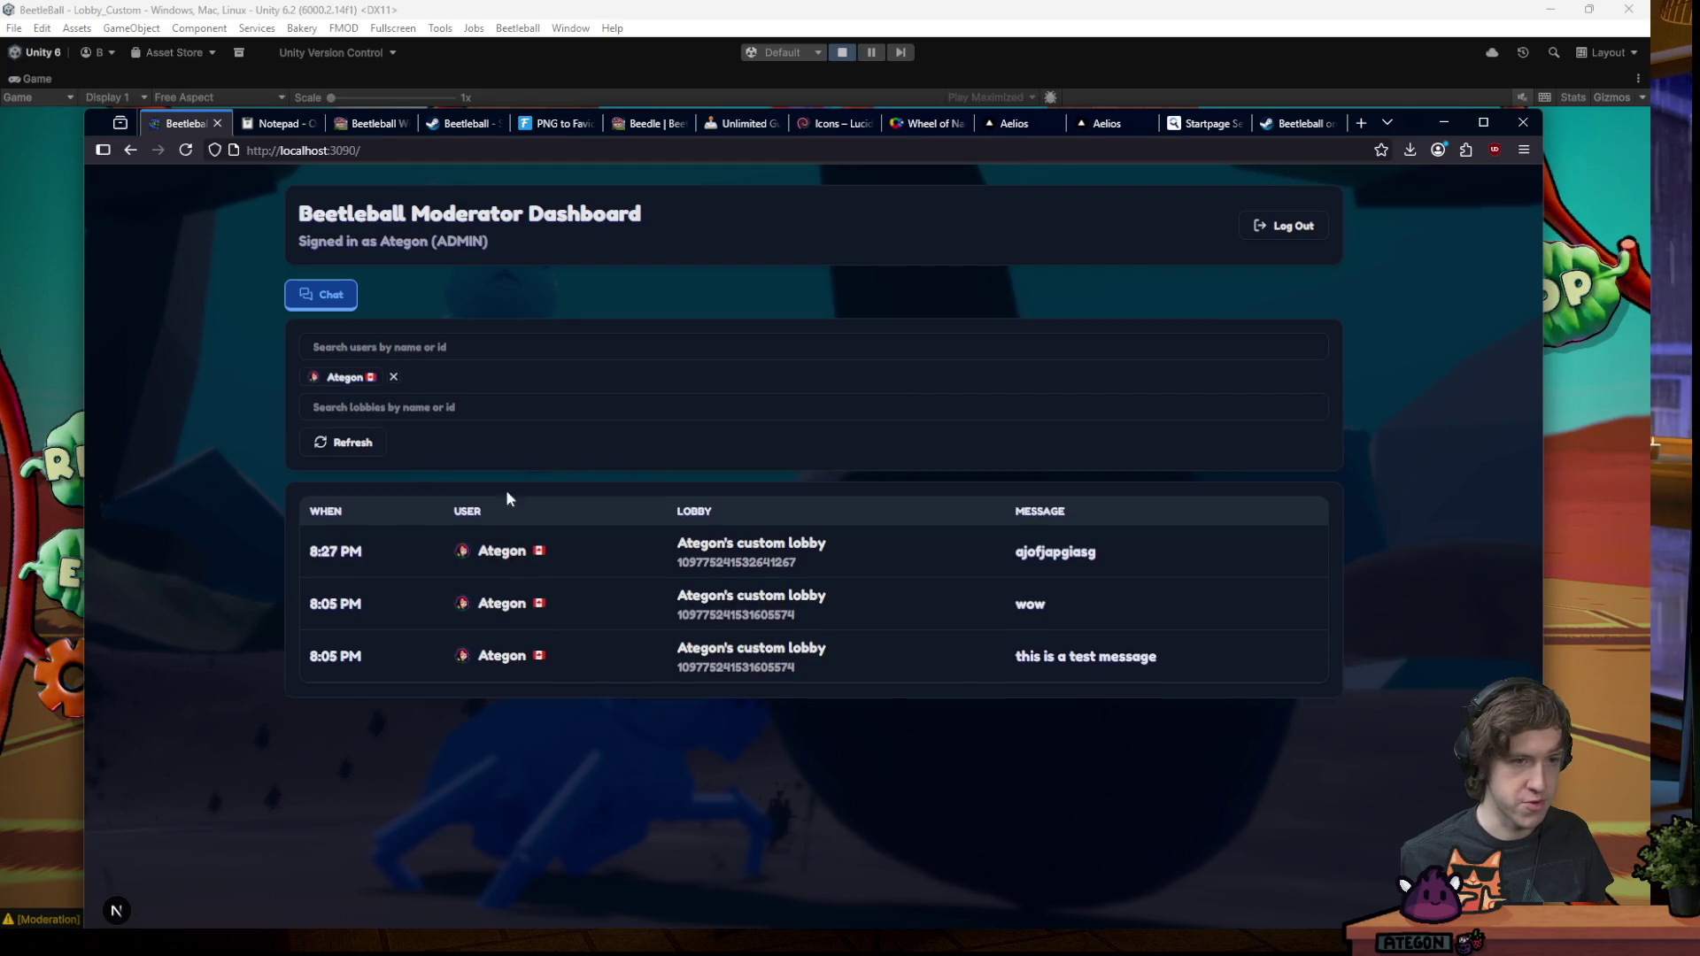
pyautogui.click(392, 380)
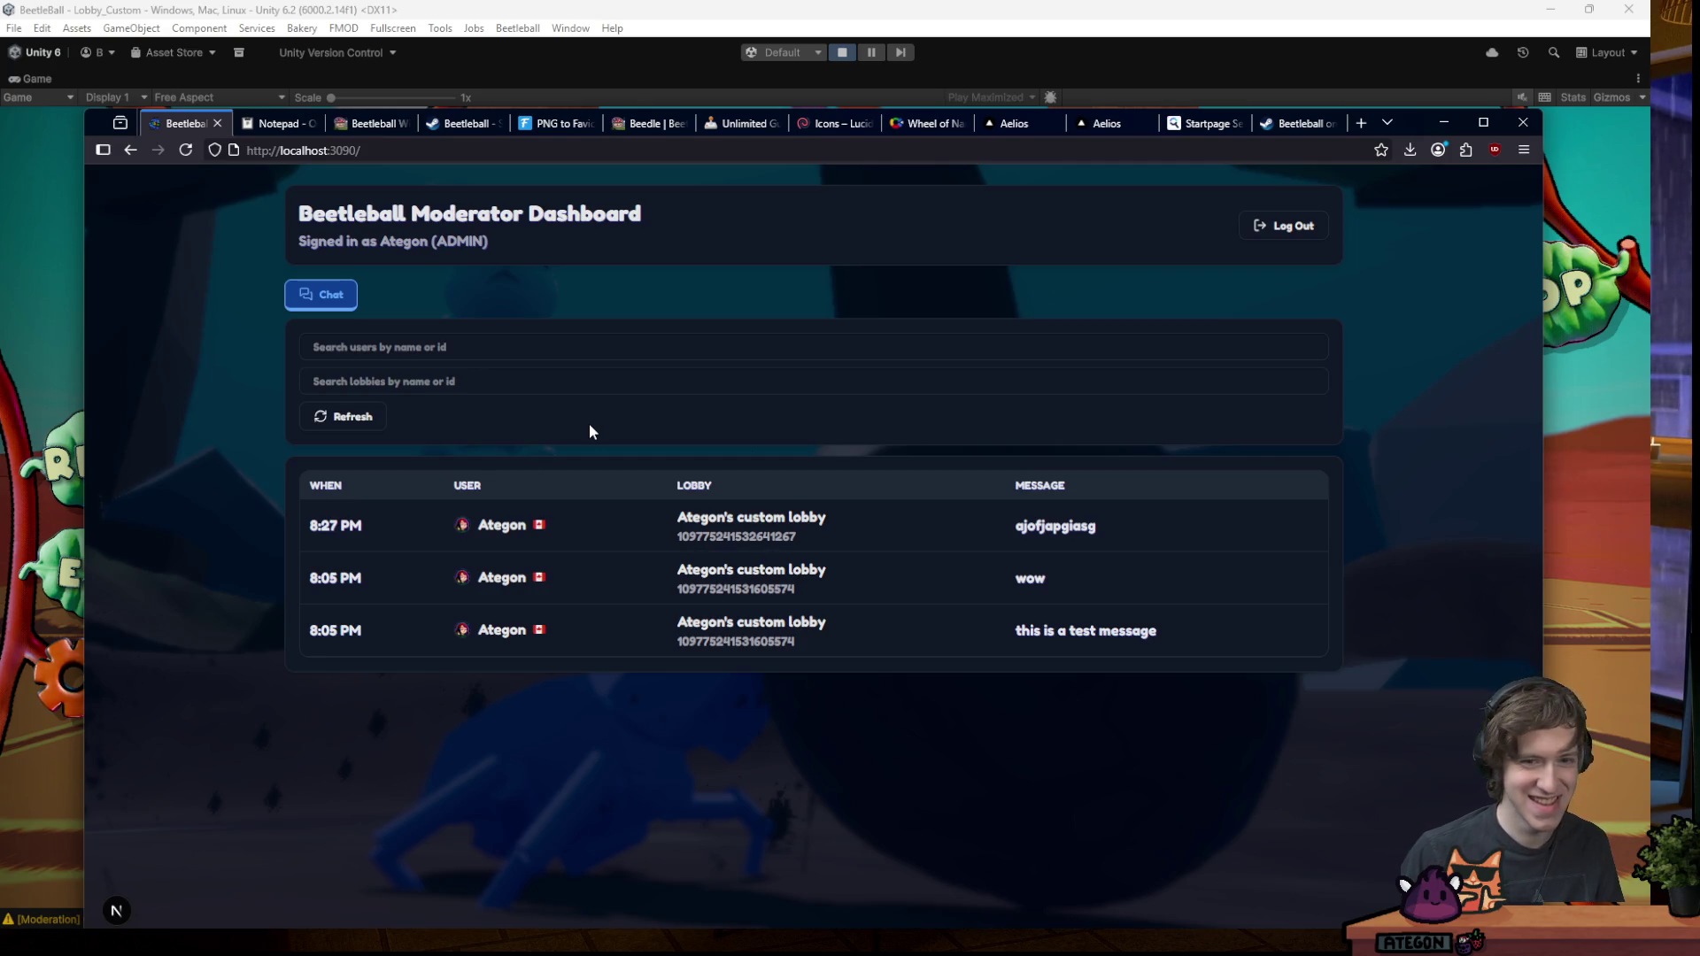
pyautogui.click(715, 518)
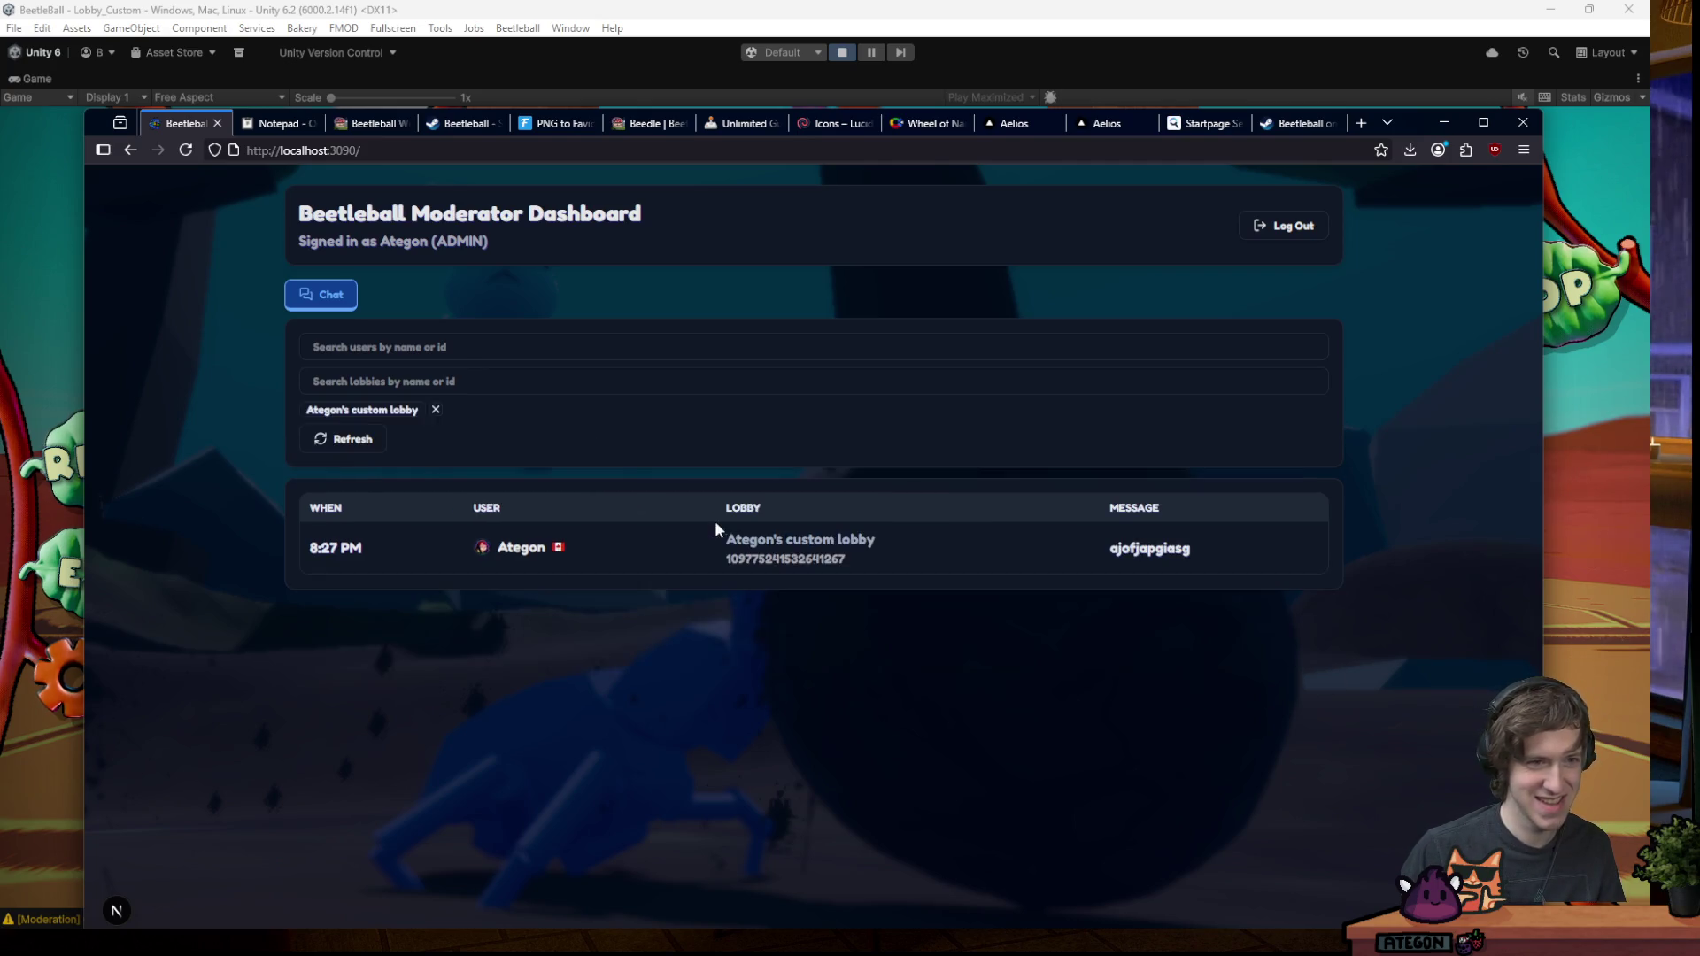
pyautogui.click(436, 411)
# - Select the 'ajofjapgiasg' message text, then place the cursor in the lobby search field
pyautogui.doubleClick(1055, 526)
pyautogui.click(967, 529)
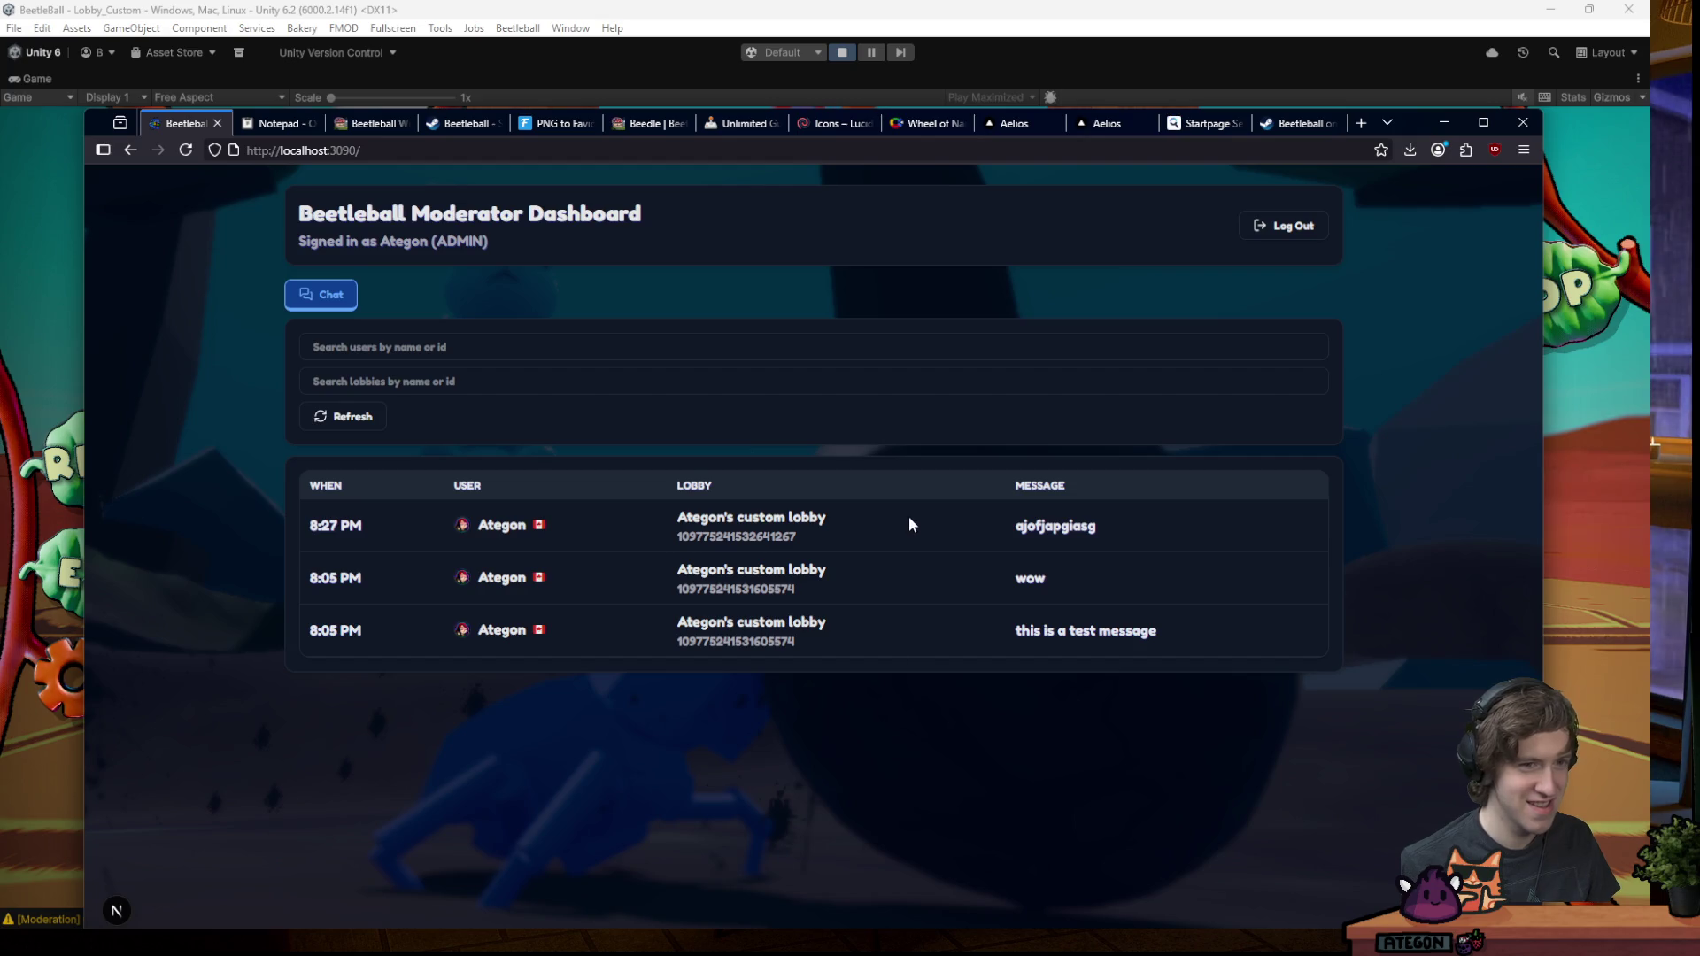
pyautogui.click(531, 381)
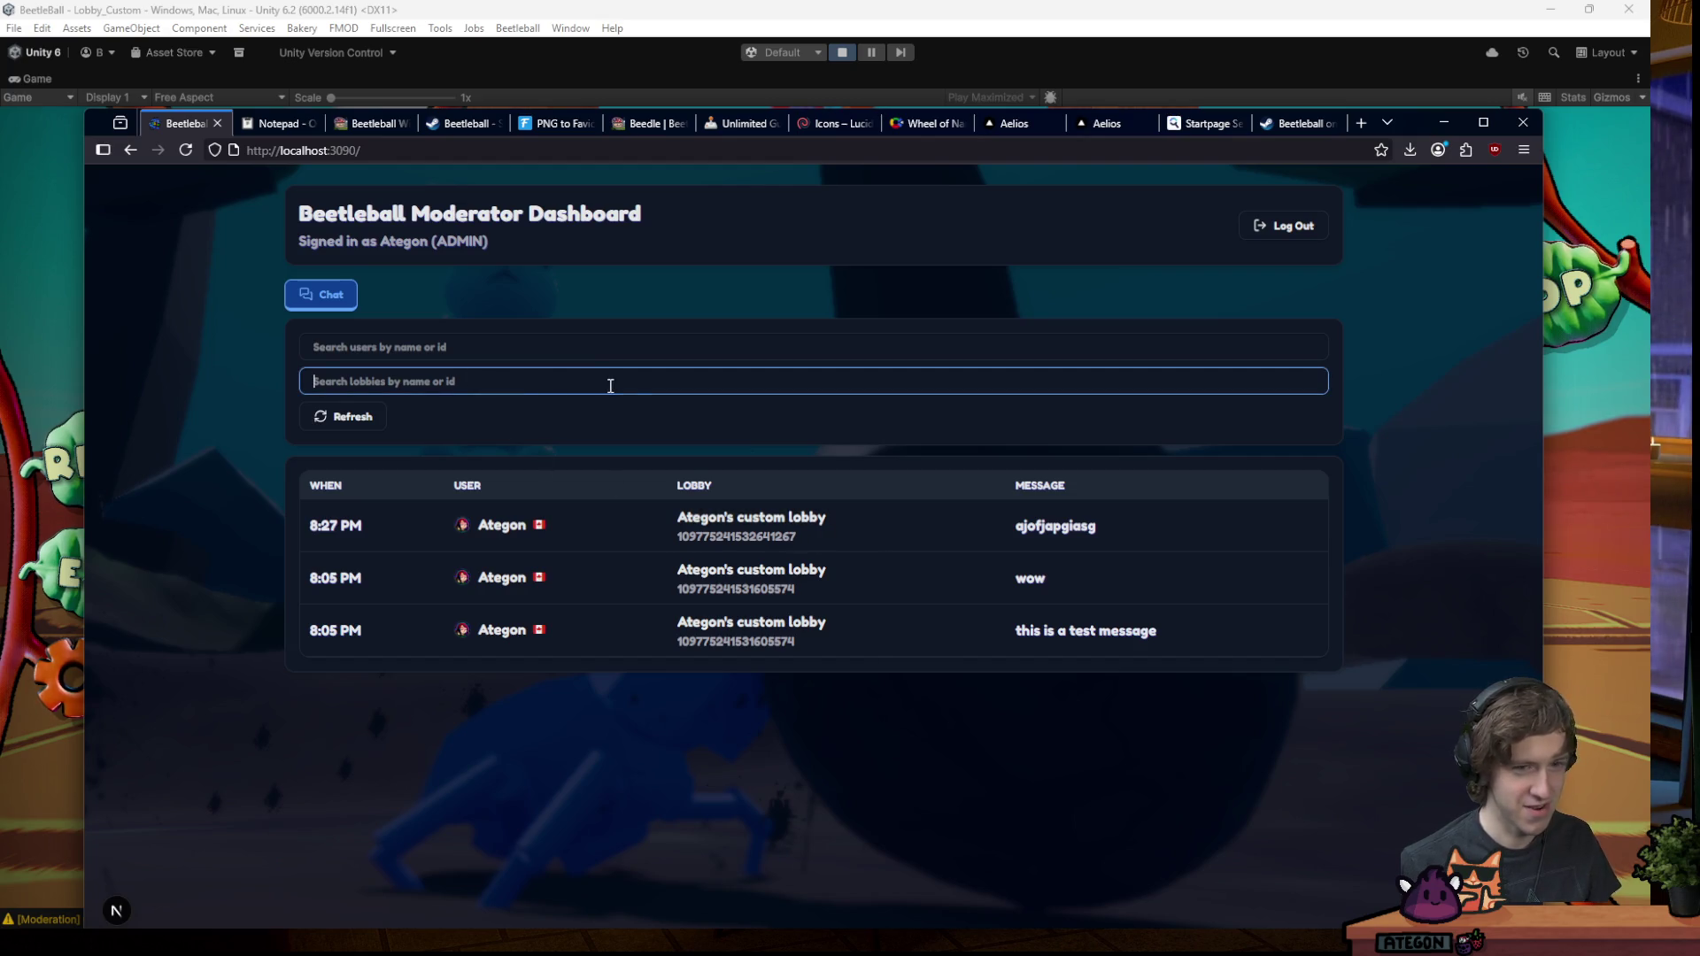
# - Search lobbies for 'ate', dismiss the console error overlay, and filter by the matching lobby
pyautogui.write('ate')
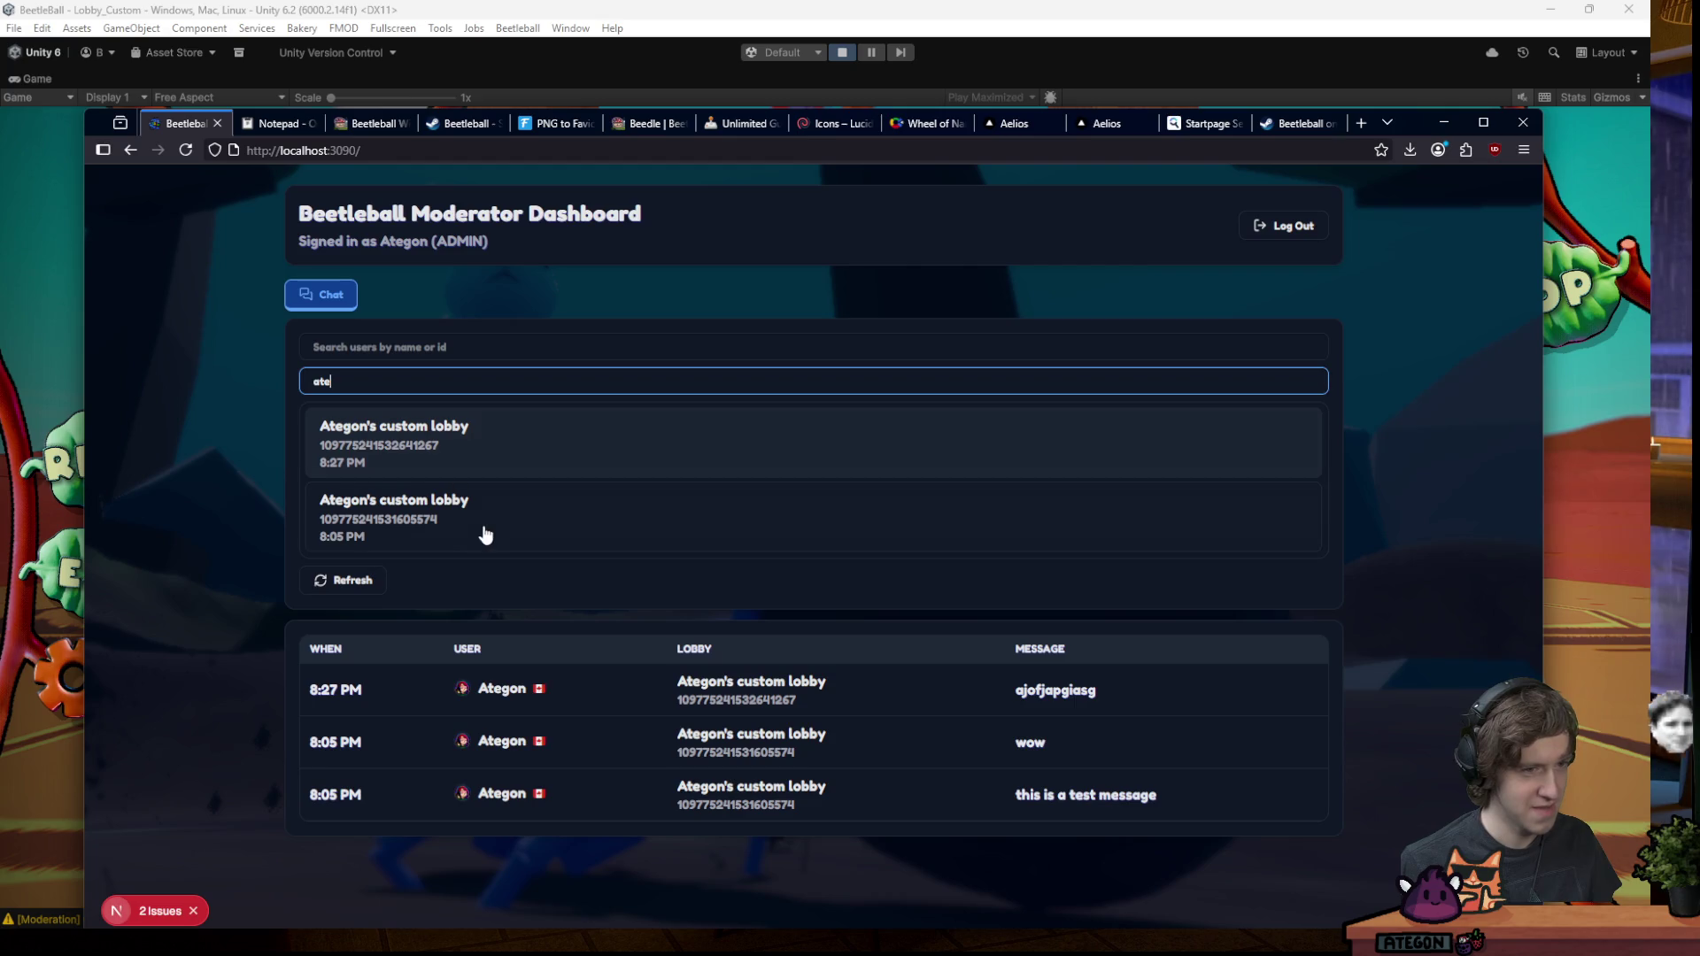
pyautogui.click(152, 910)
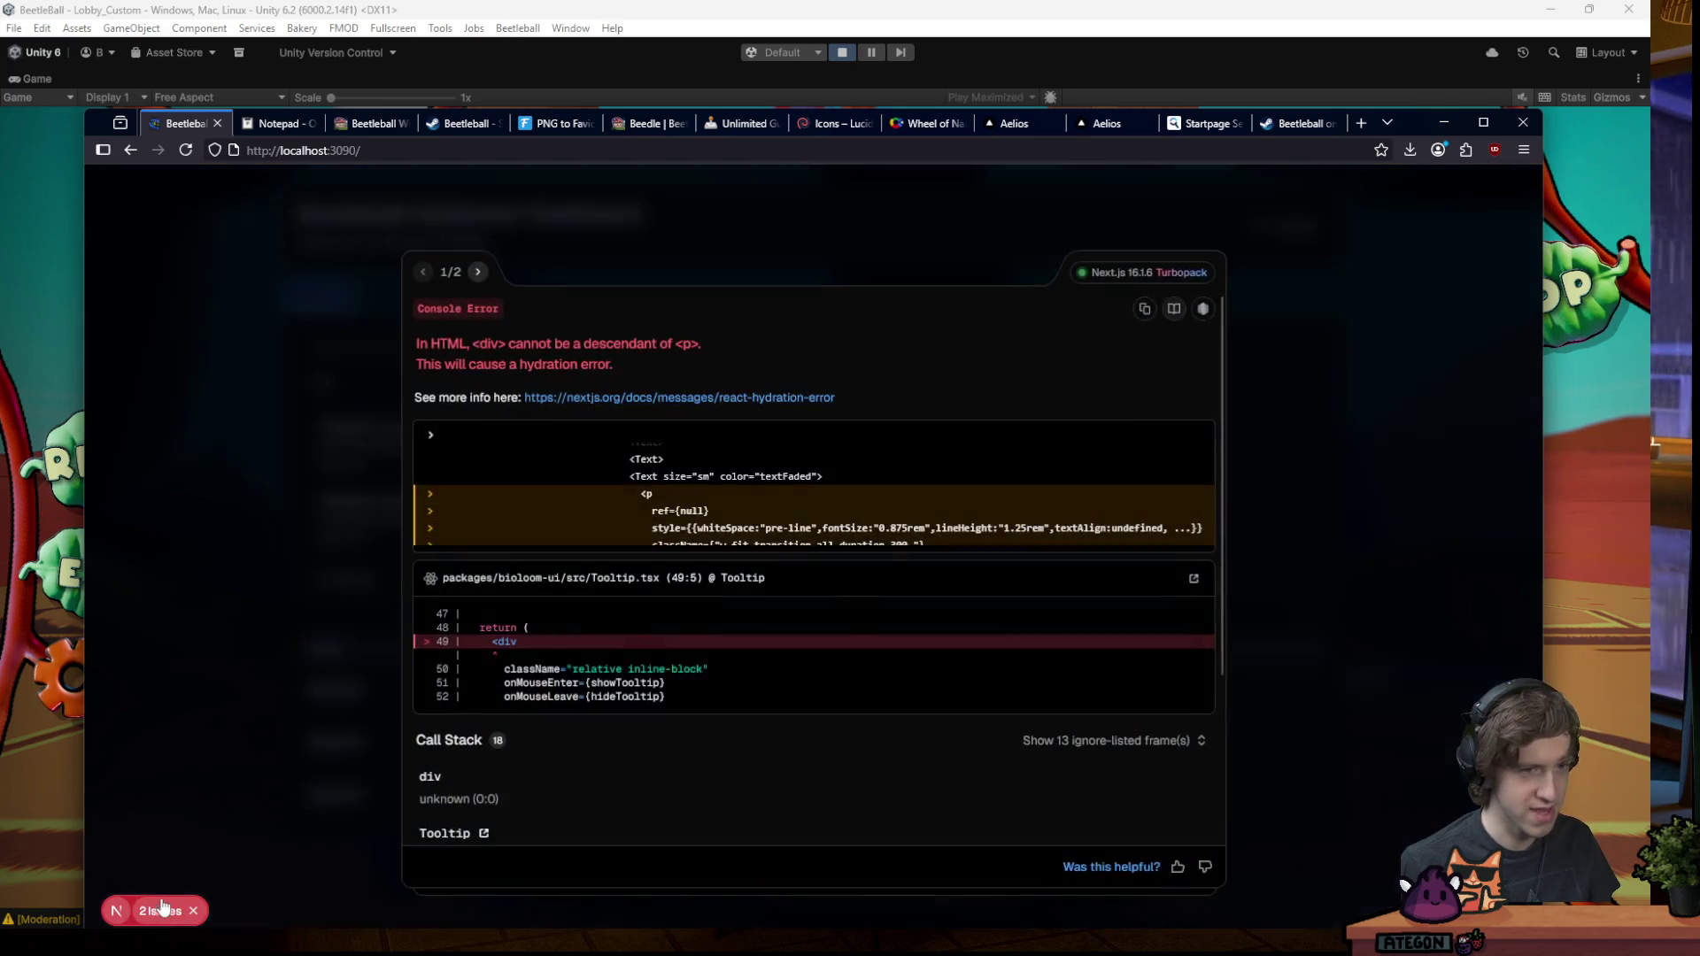
pyautogui.click(221, 639)
pyautogui.click(487, 518)
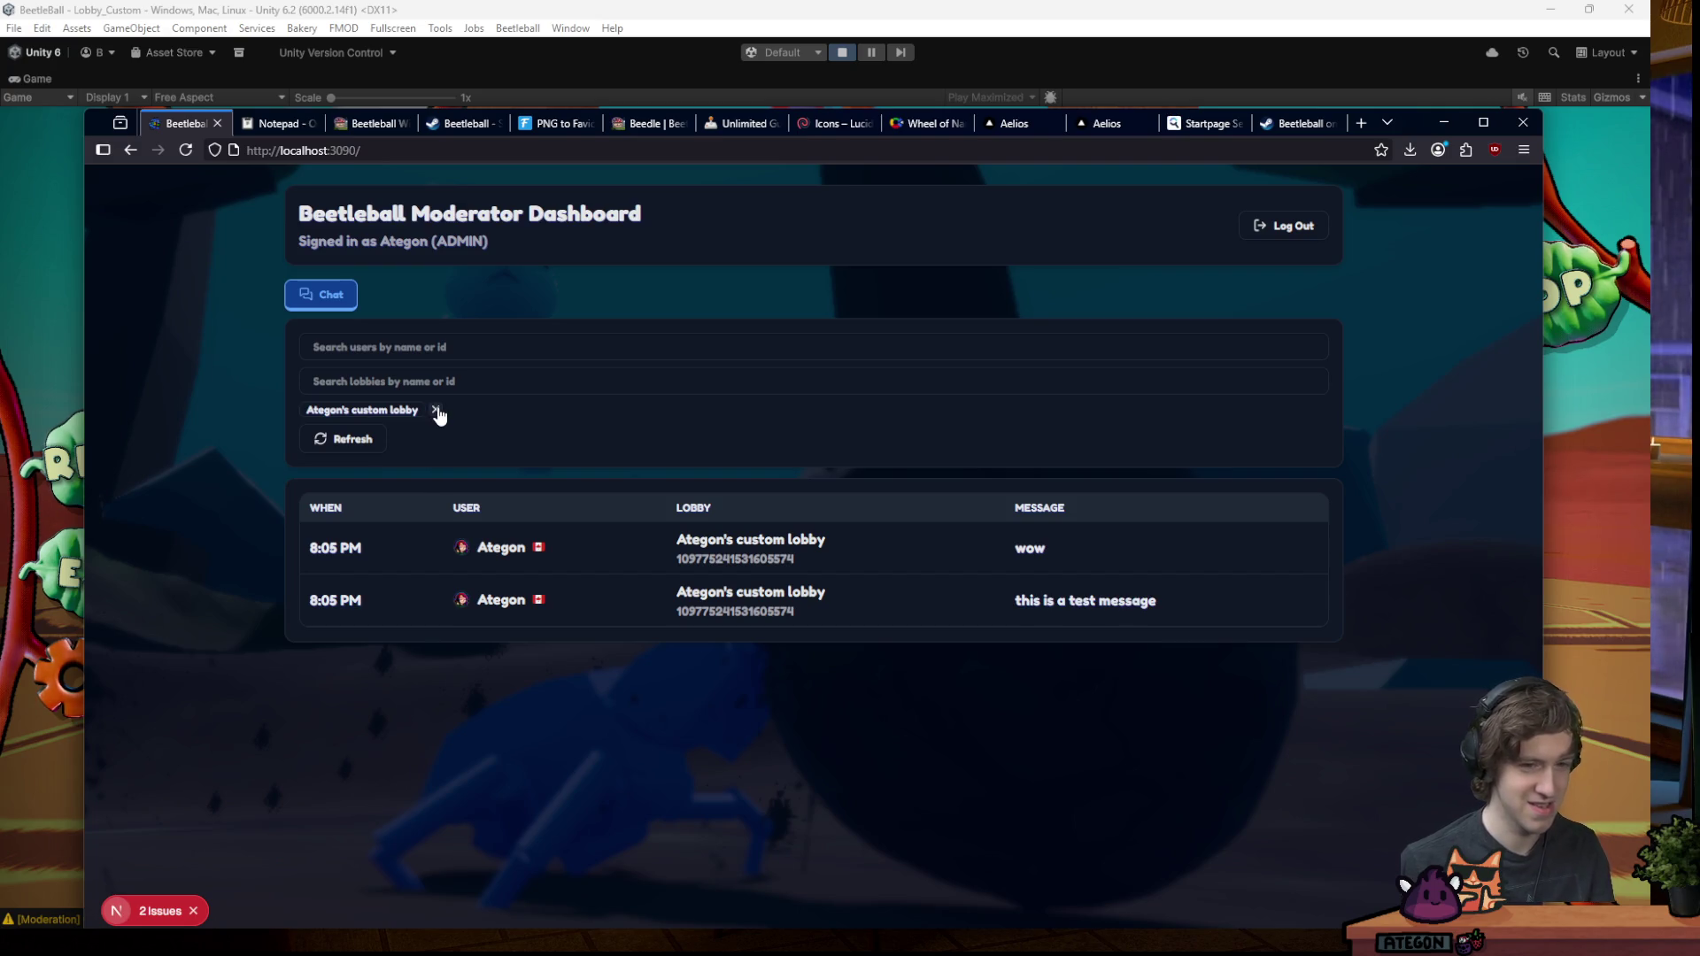
# - Add Ategon's other custom lobby as a second filter, then remove both lobby filters
pyautogui.click(432, 381)
pyautogui.write('ate')
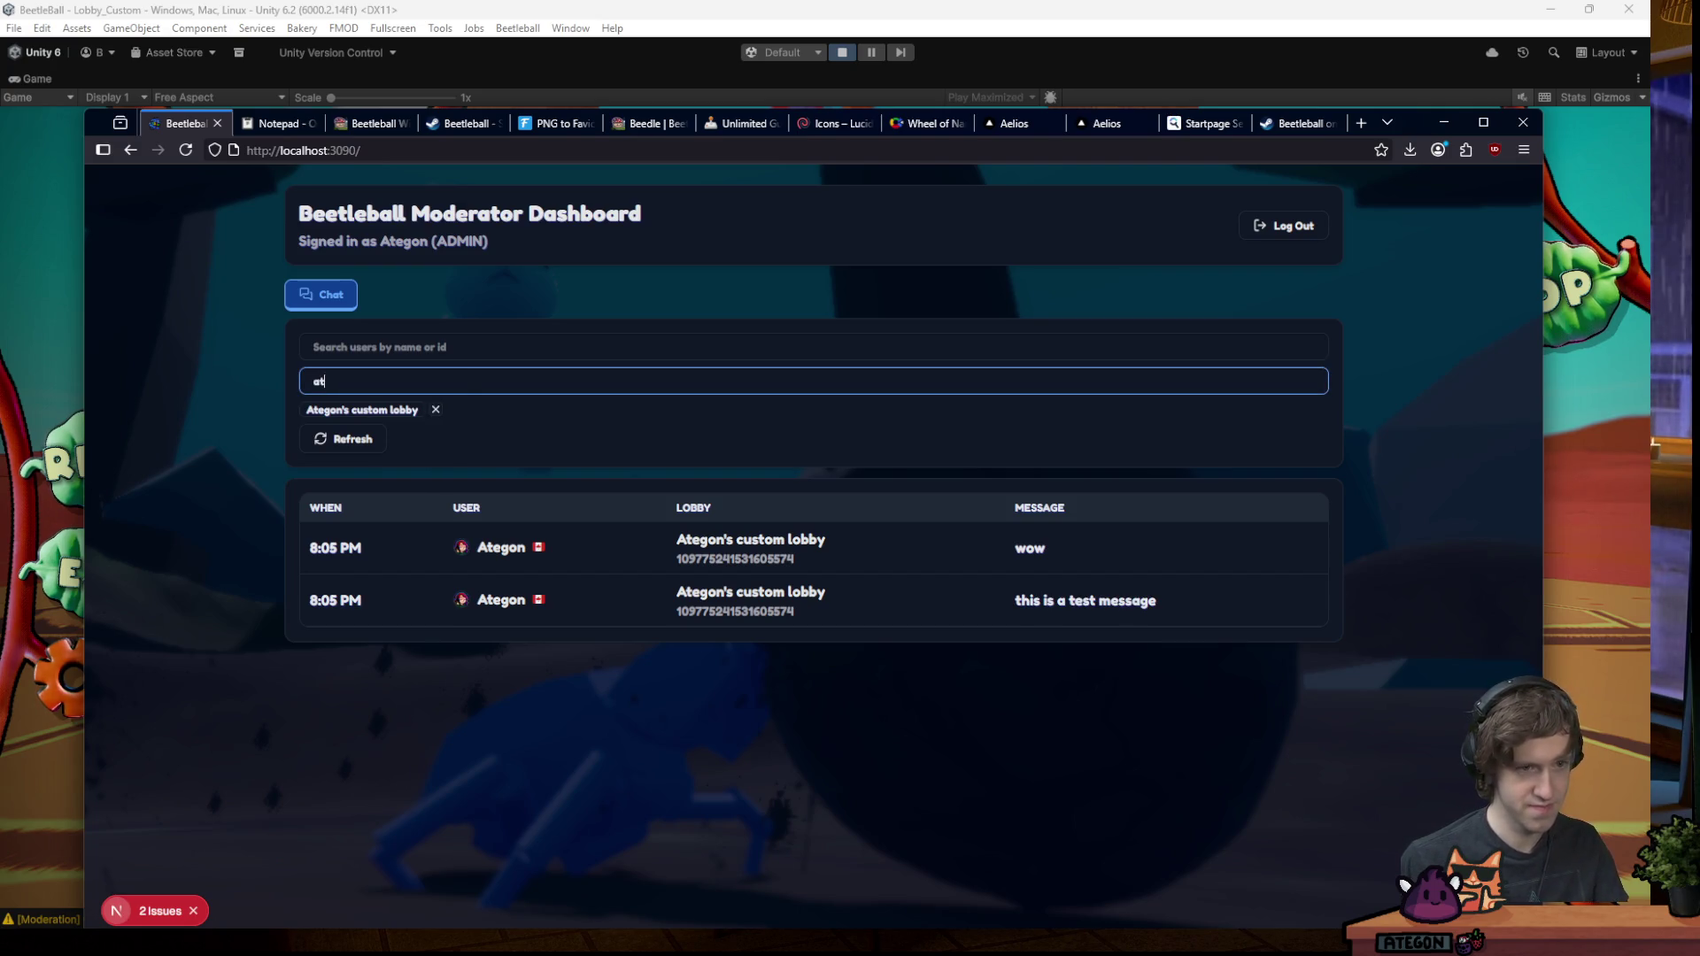
pyautogui.click(474, 451)
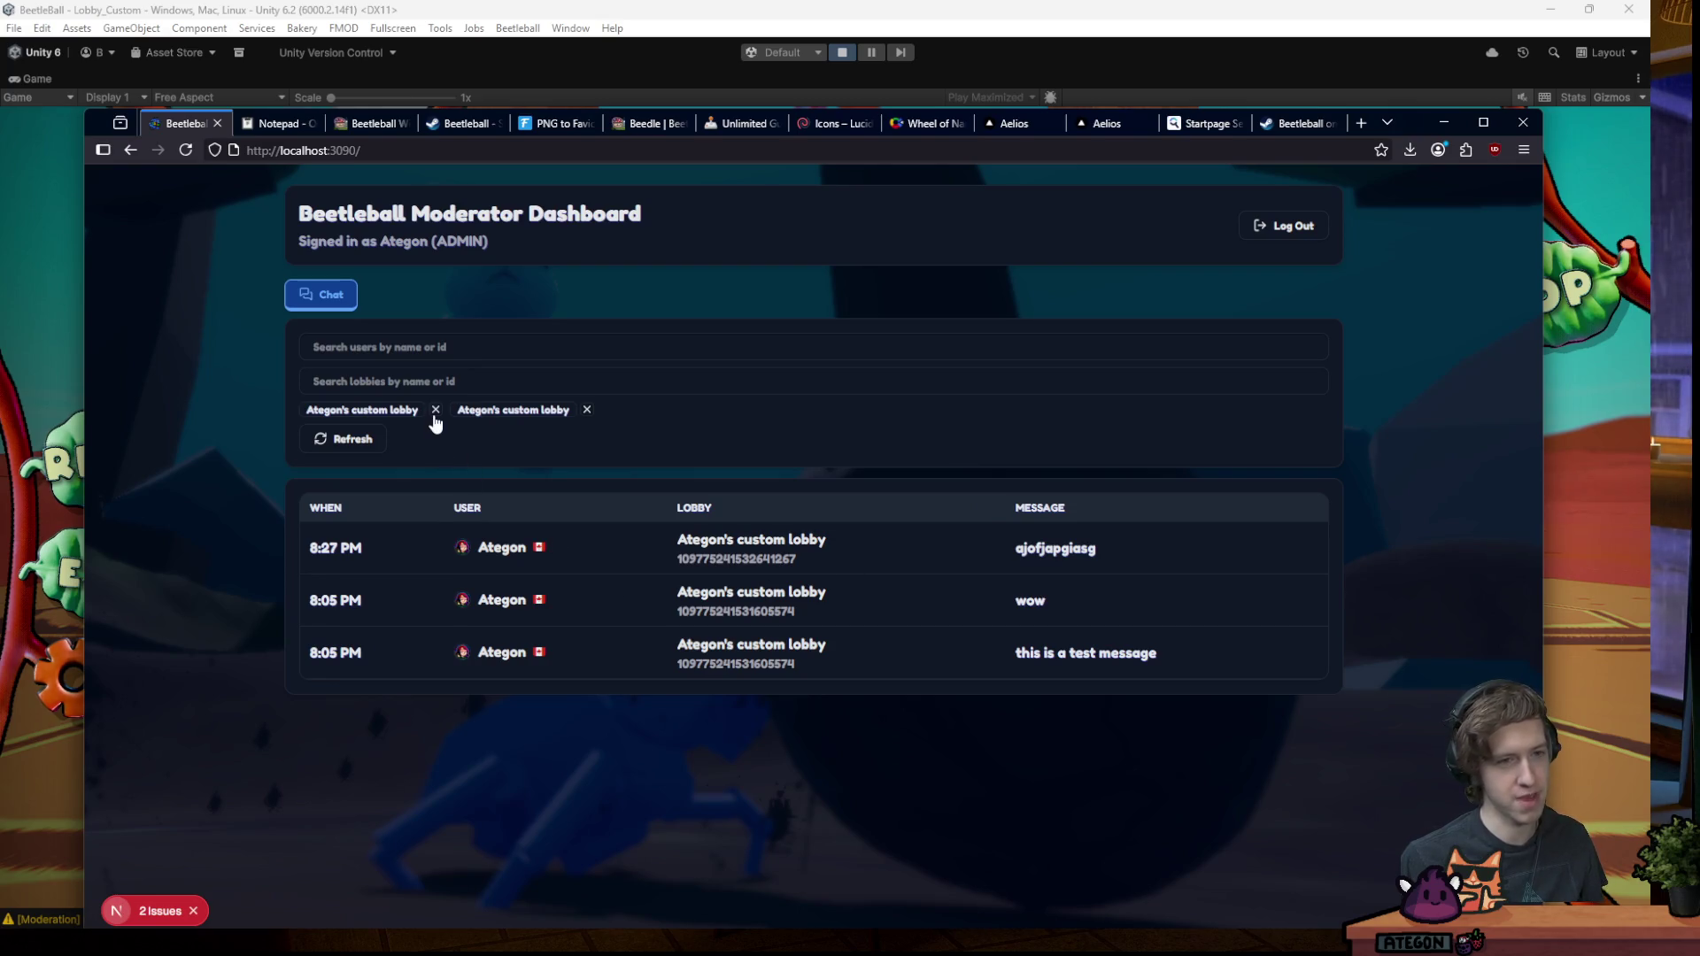
pyautogui.click(434, 411)
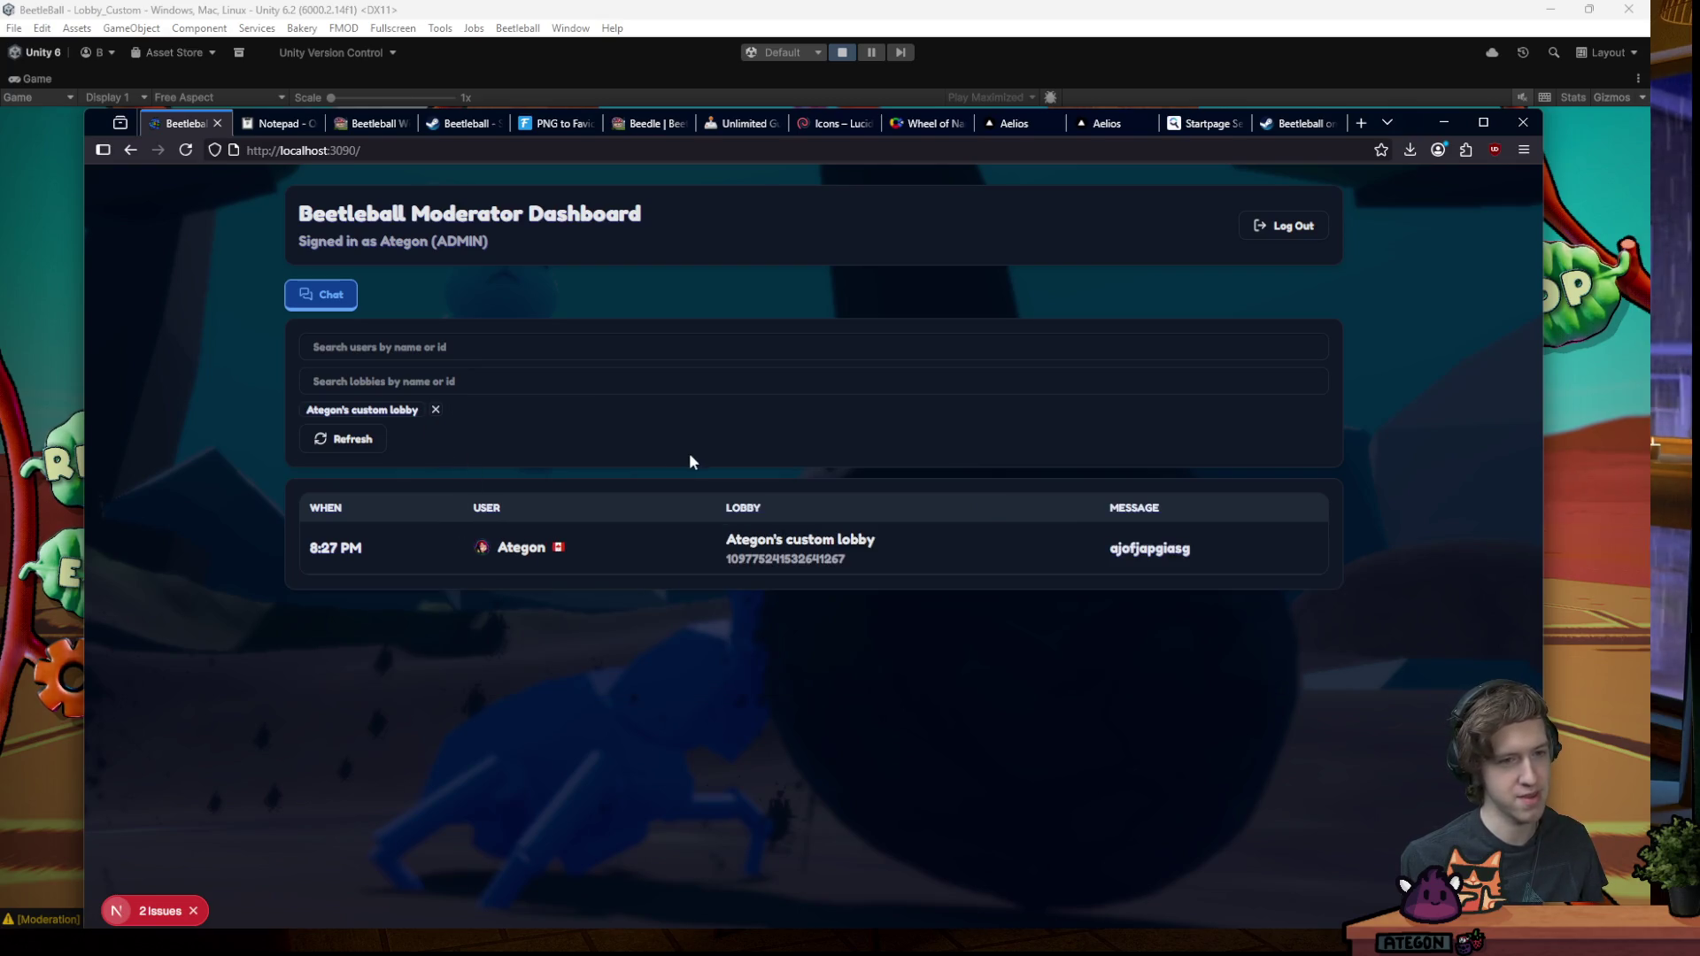
pyautogui.doubleClick(437, 416)
pyautogui.click(437, 416)
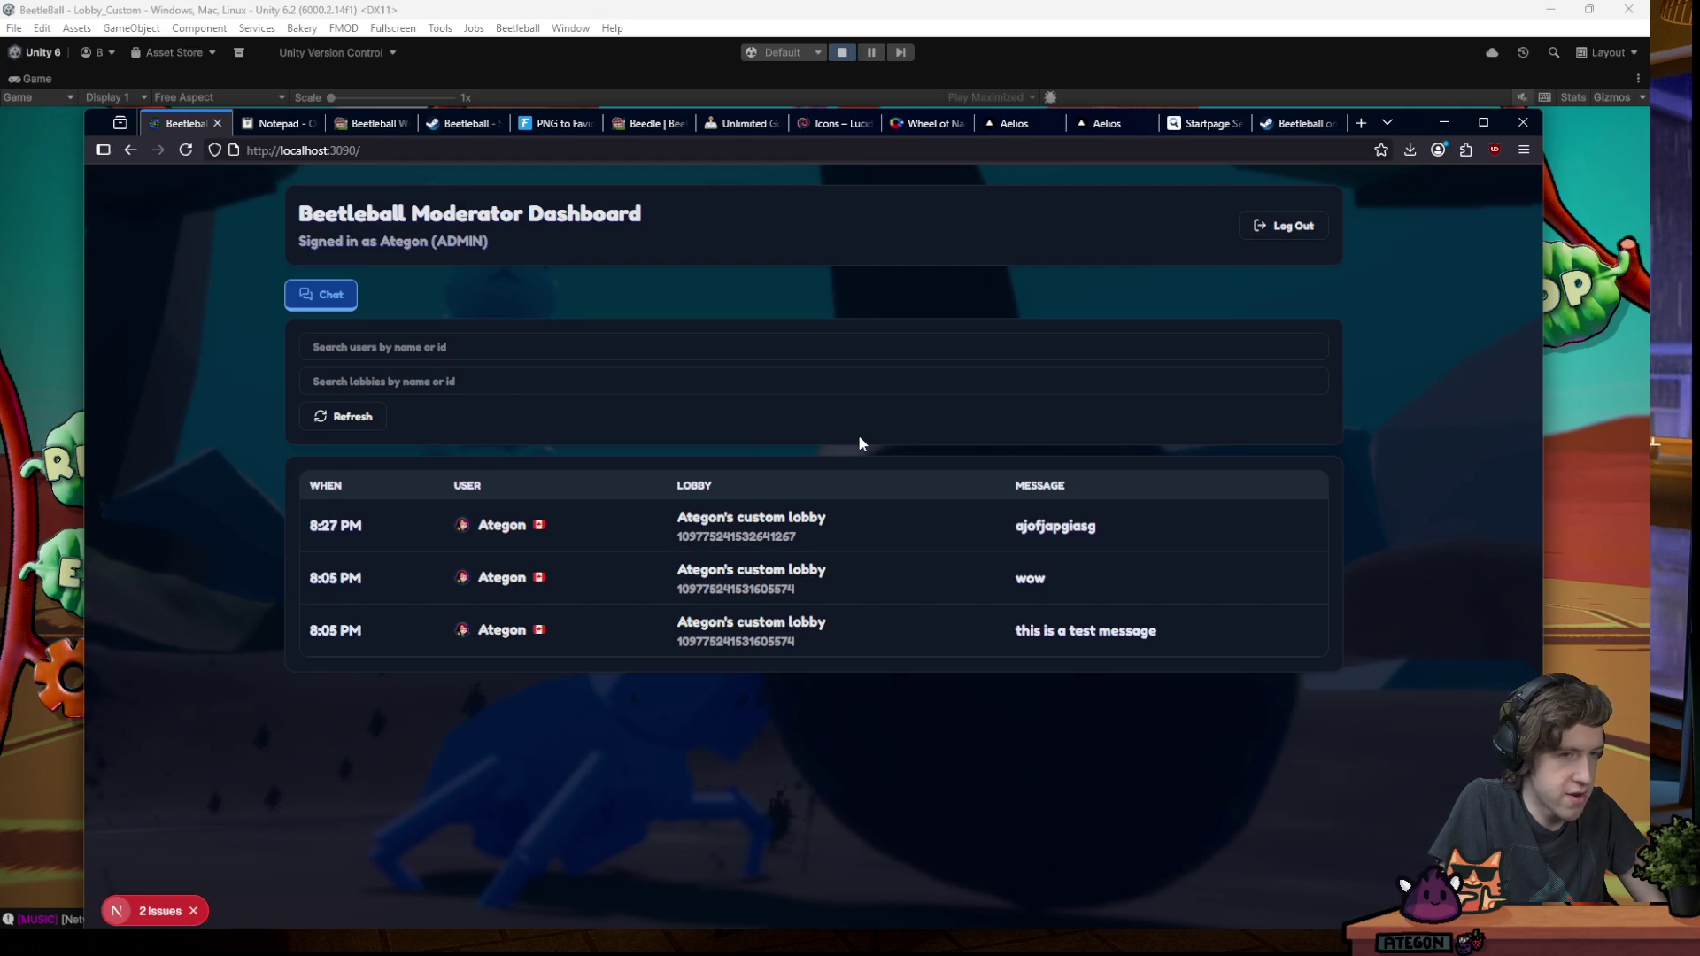
# - Search users for 'ate' to add an Ategon user filter, then remove that filter
pyautogui.click(451, 347)
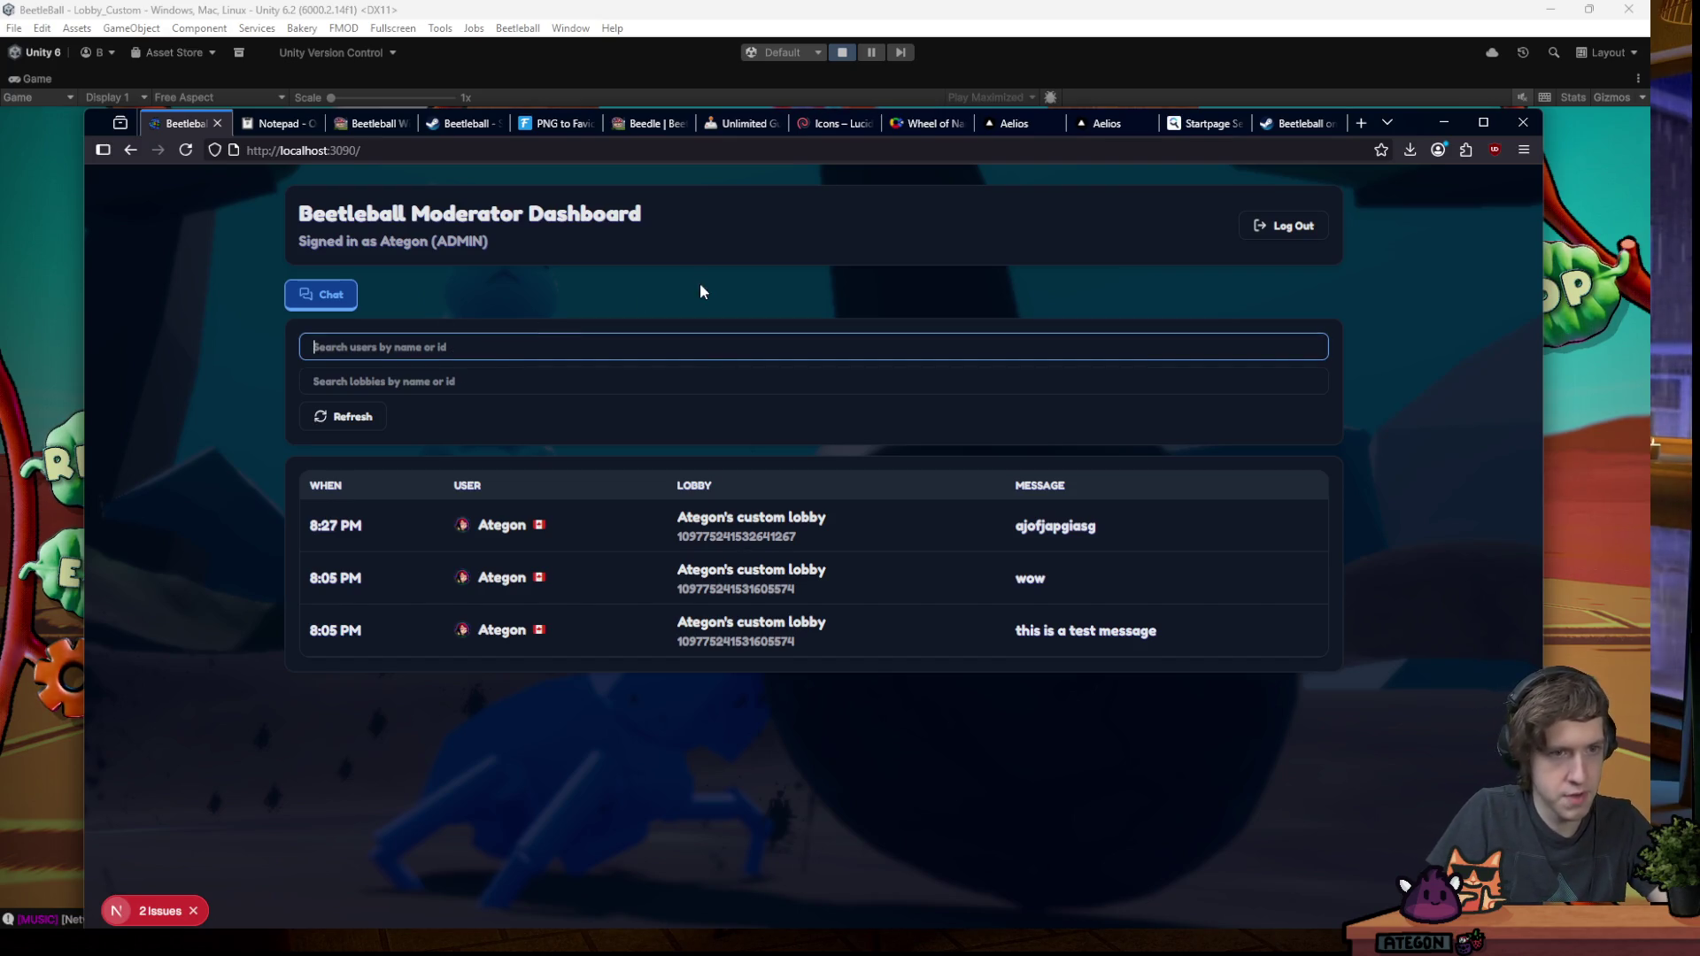
pyautogui.write('ate')
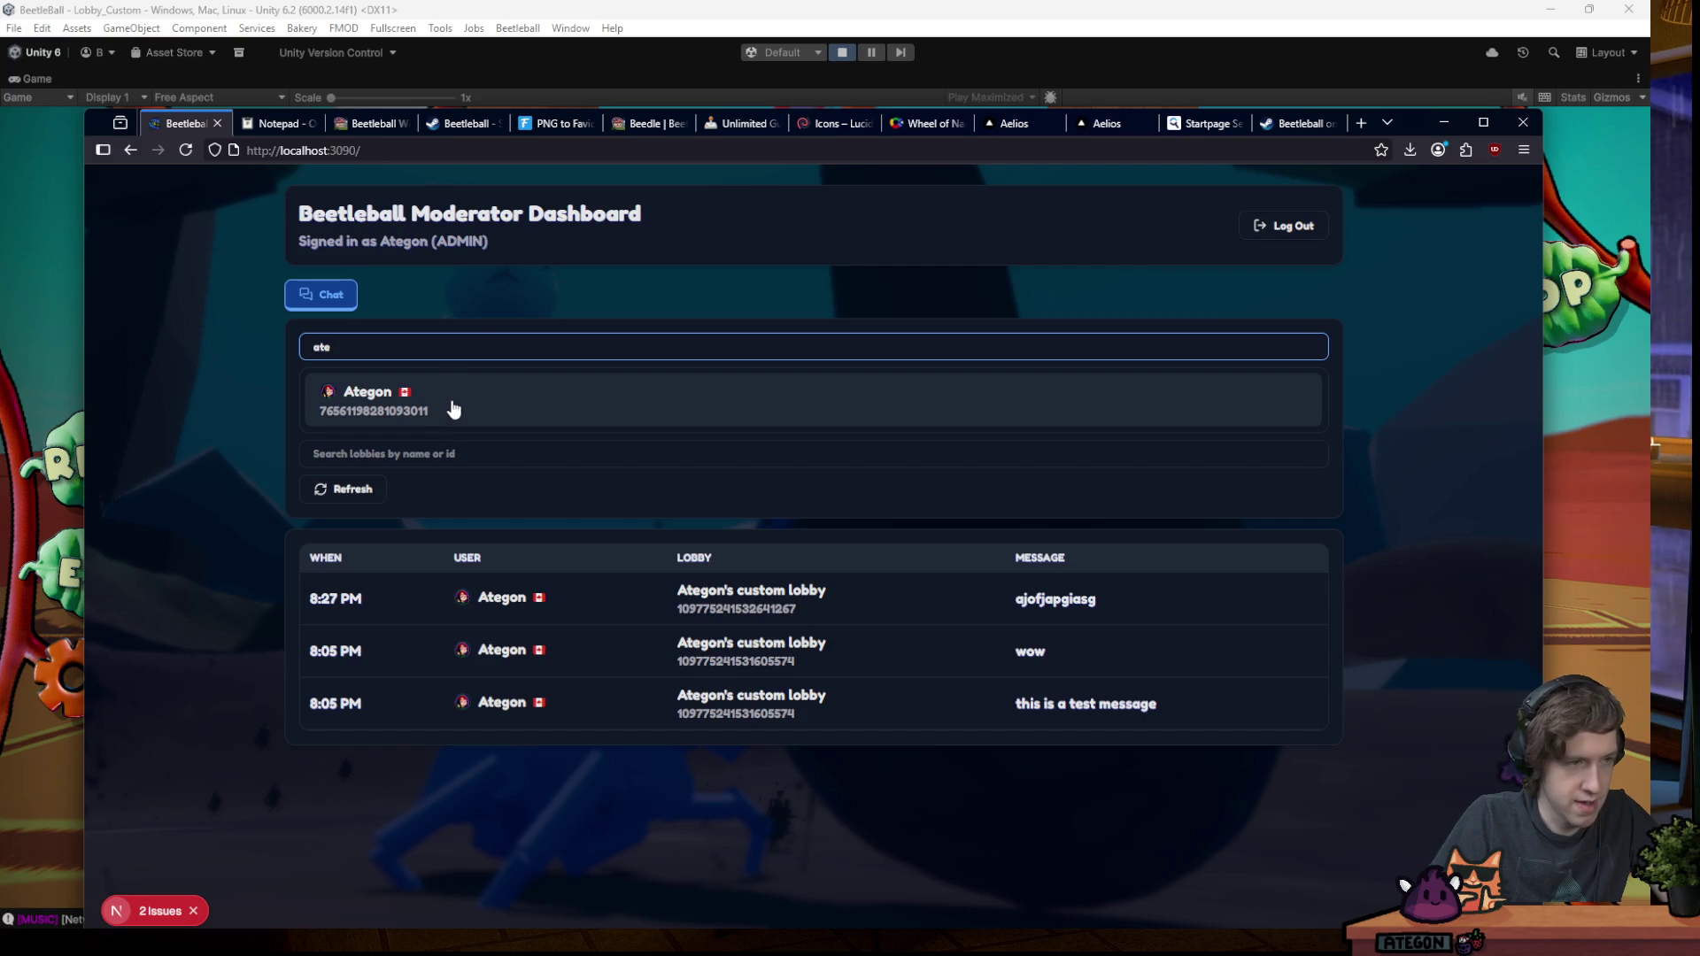
pyautogui.press('Return')
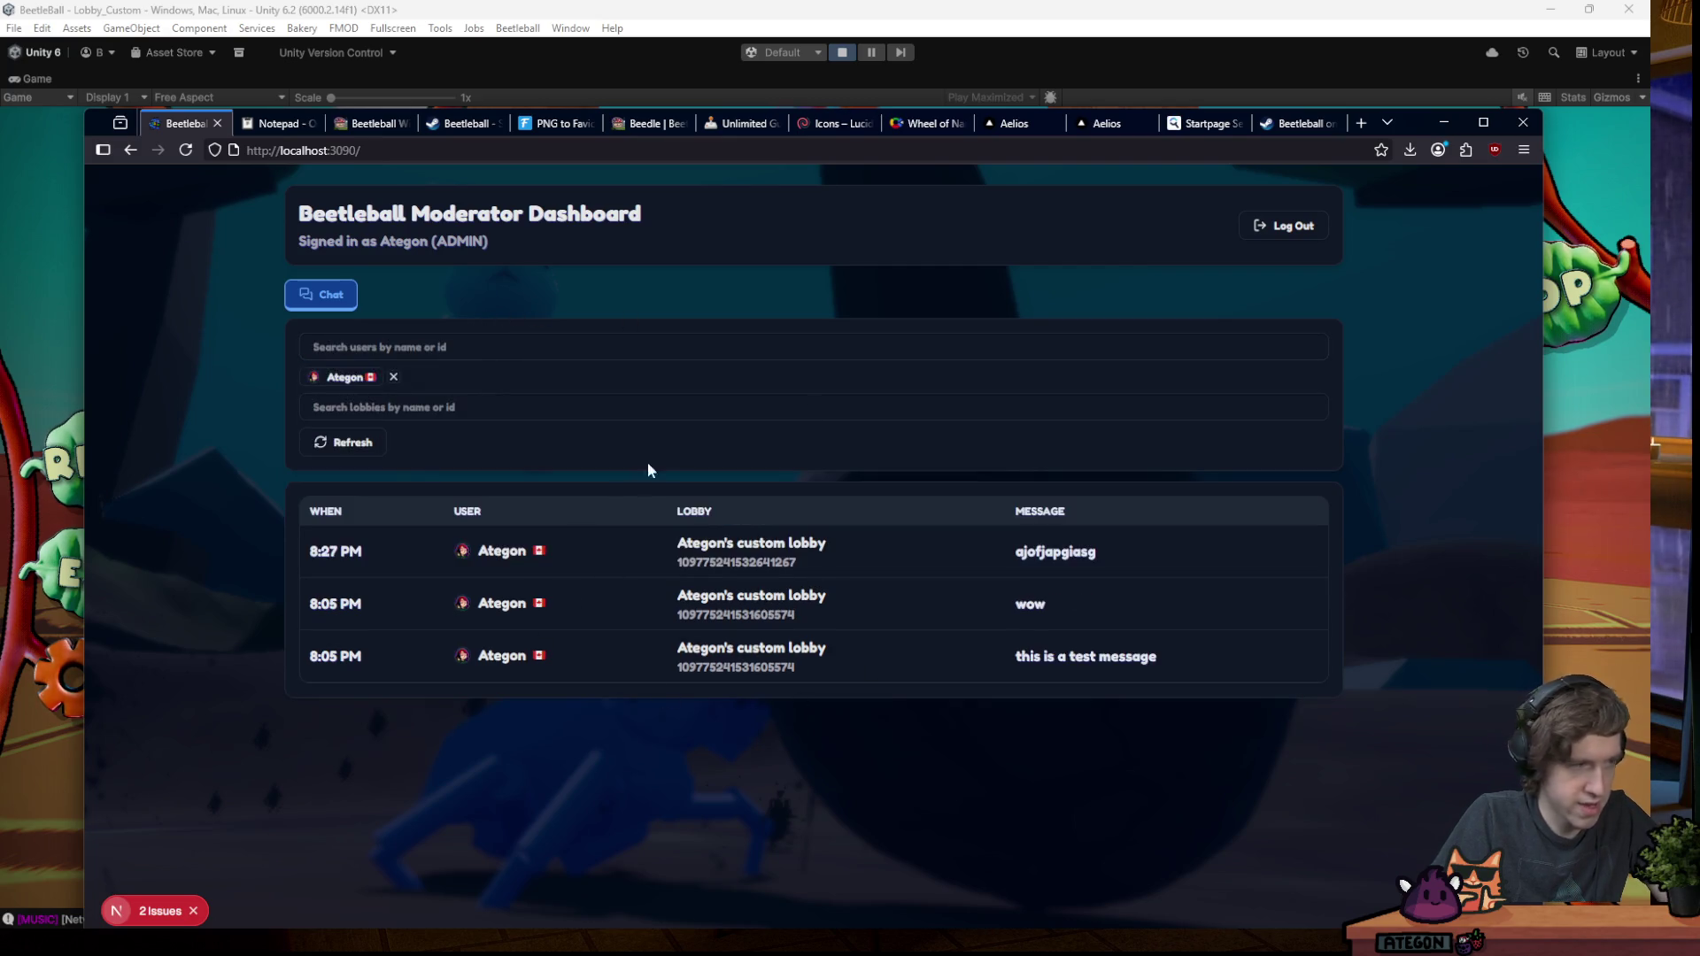
pyautogui.click(560, 343)
pyautogui.write('a')
pyautogui.press('BackSpace')
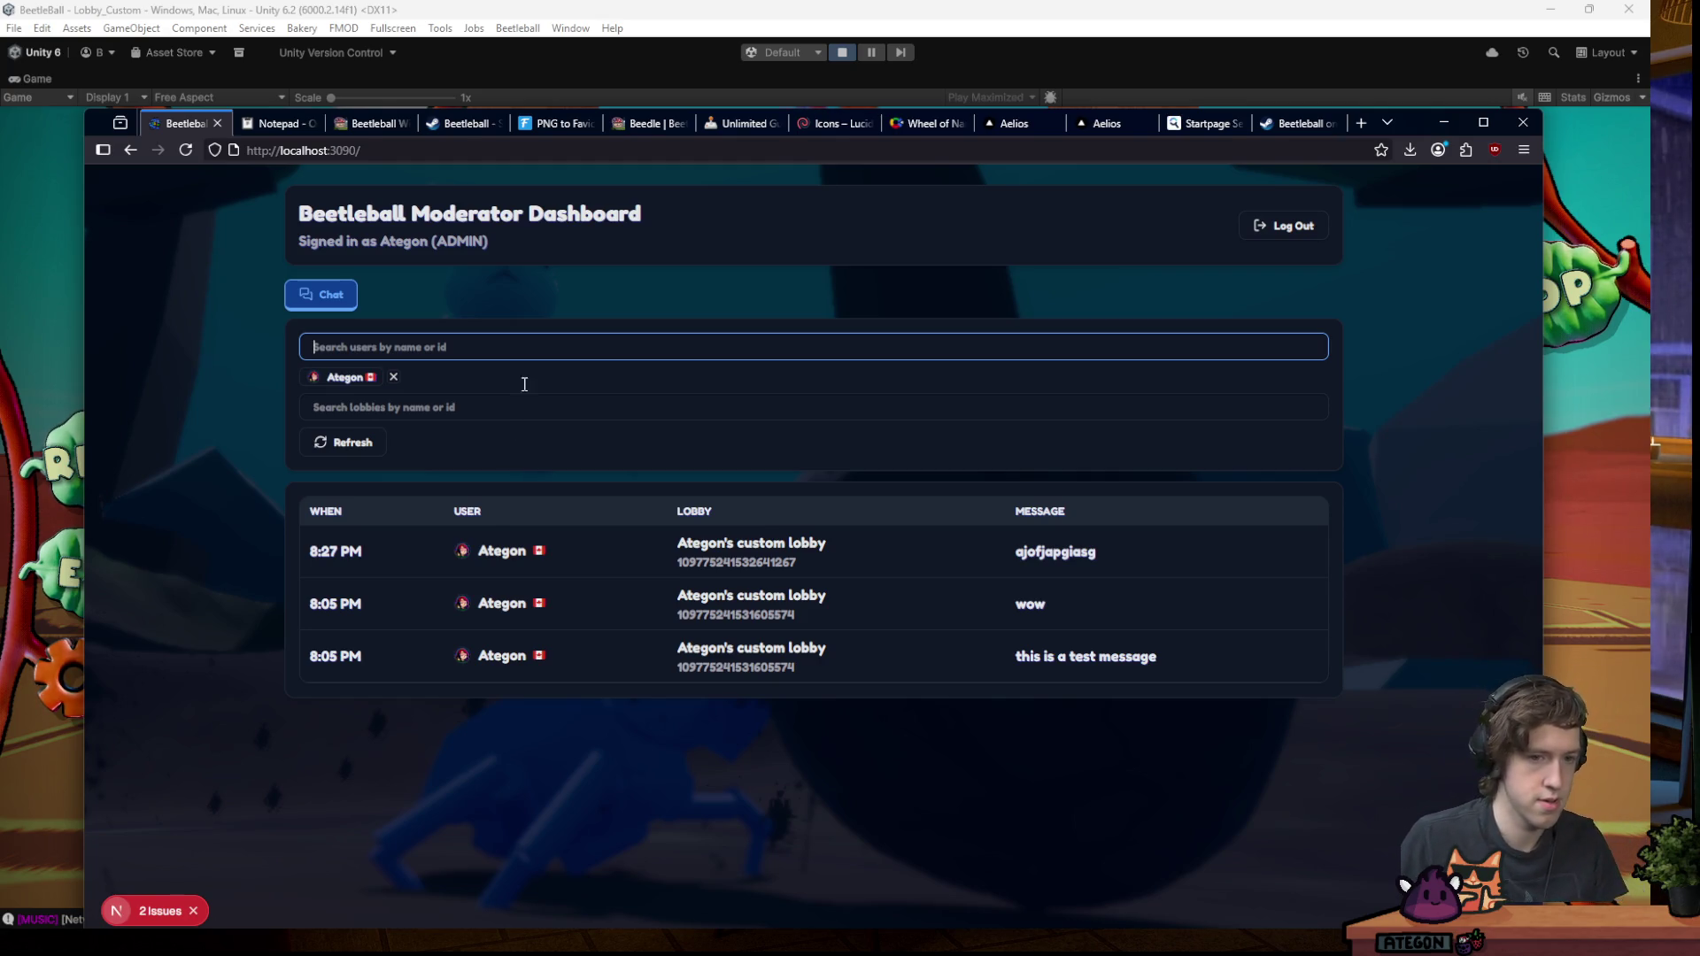
pyautogui.click(393, 377)
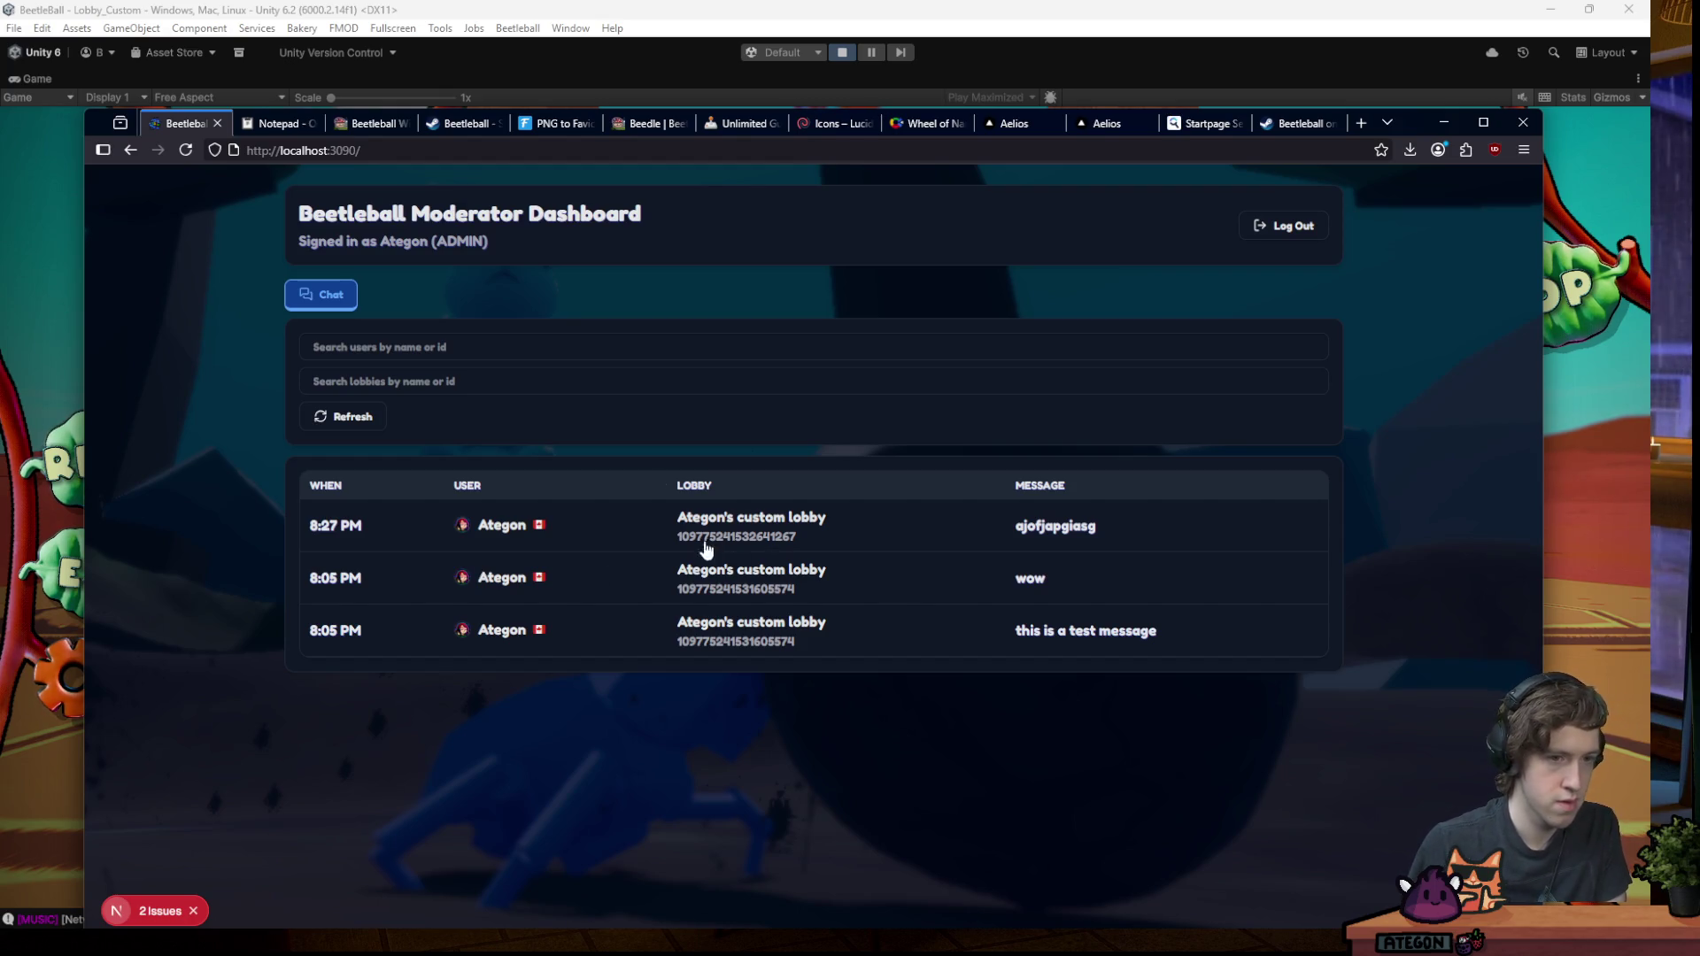
# - Filter by user Ategon plus his custom lobby to show one message, then remove both filters
pyautogui.click(529, 535)
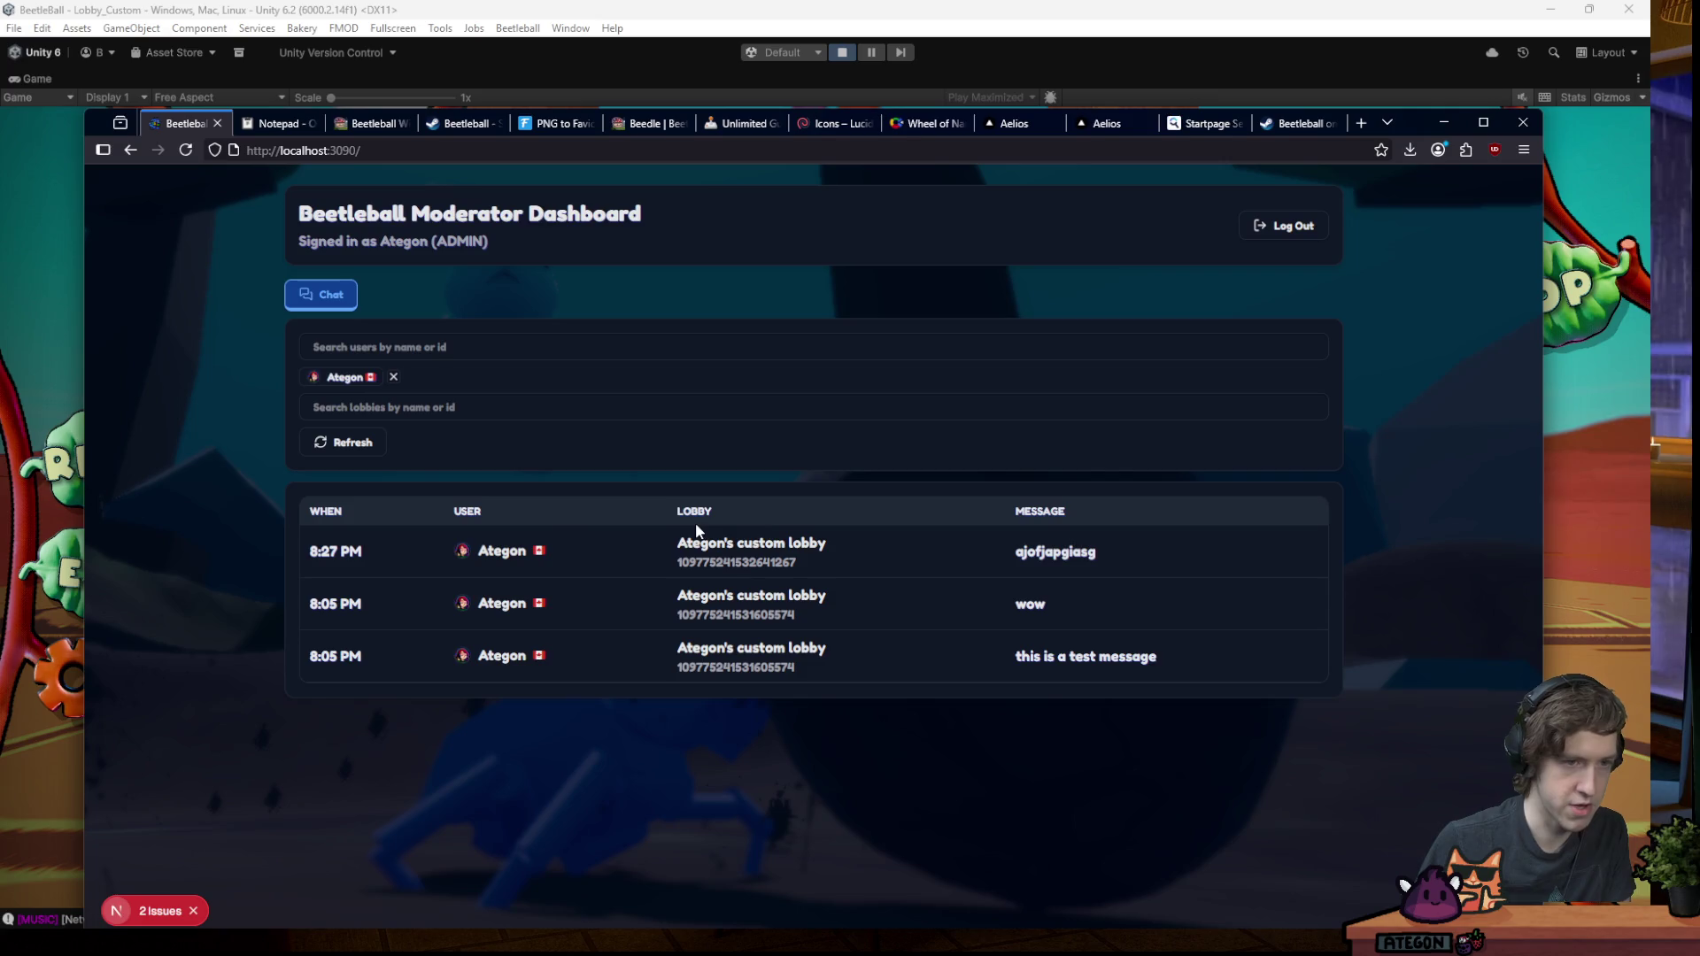
pyautogui.click(754, 549)
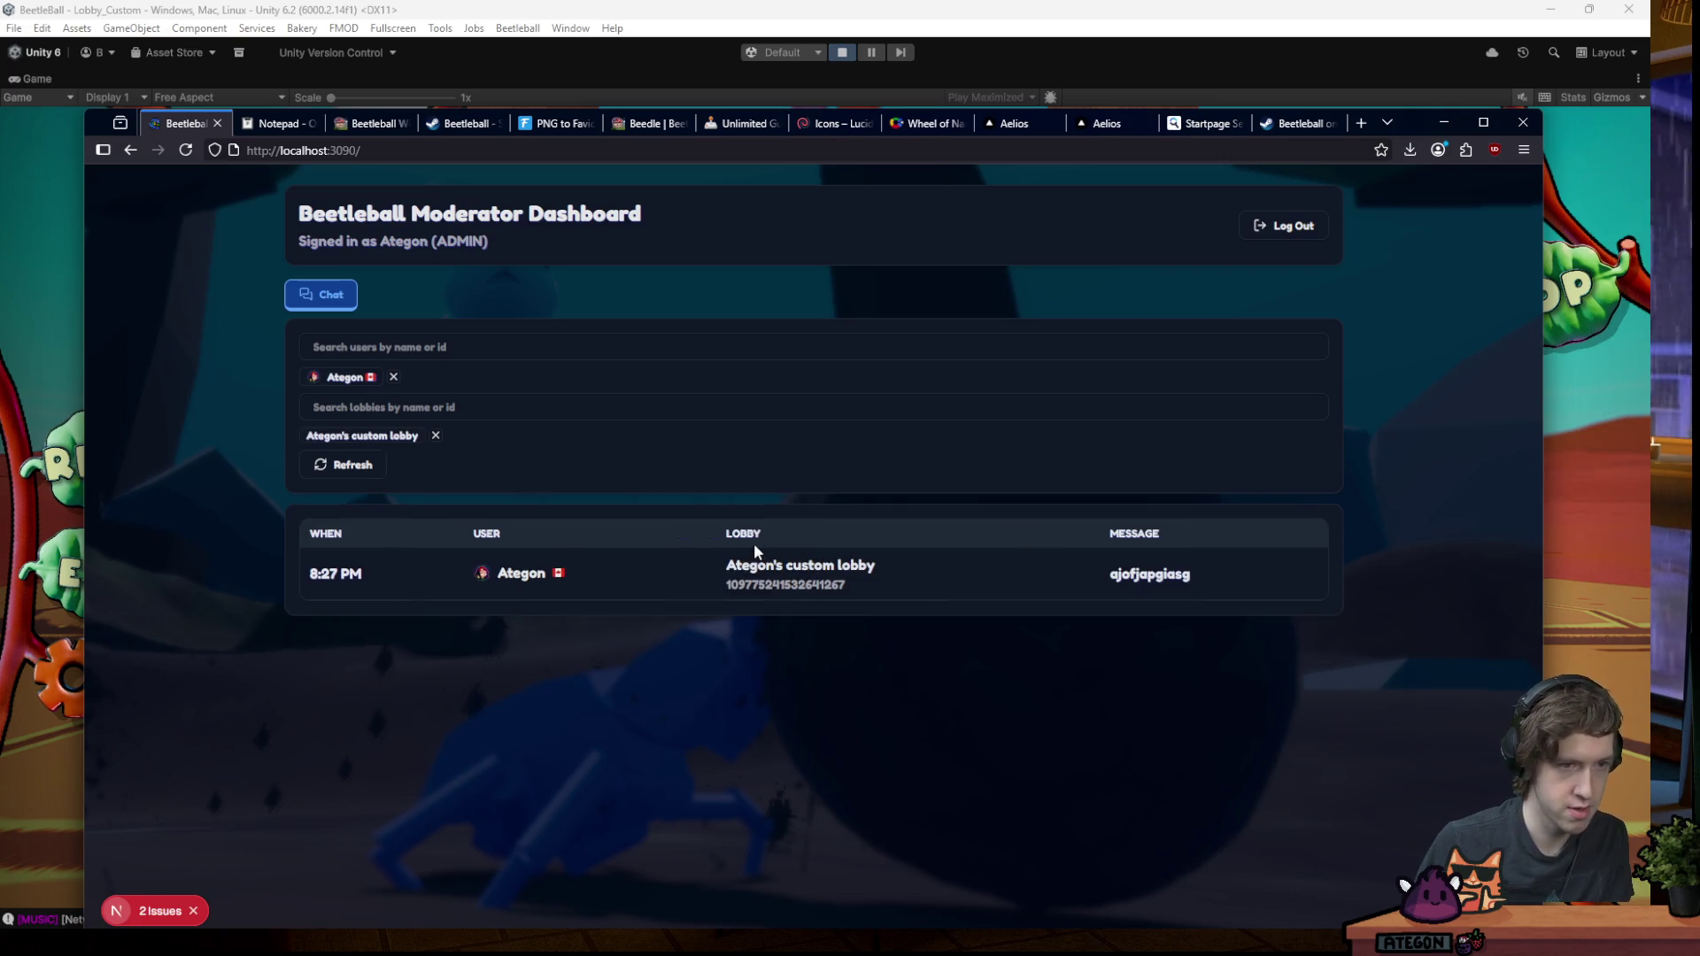
pyautogui.click(393, 377)
pyautogui.click(435, 409)
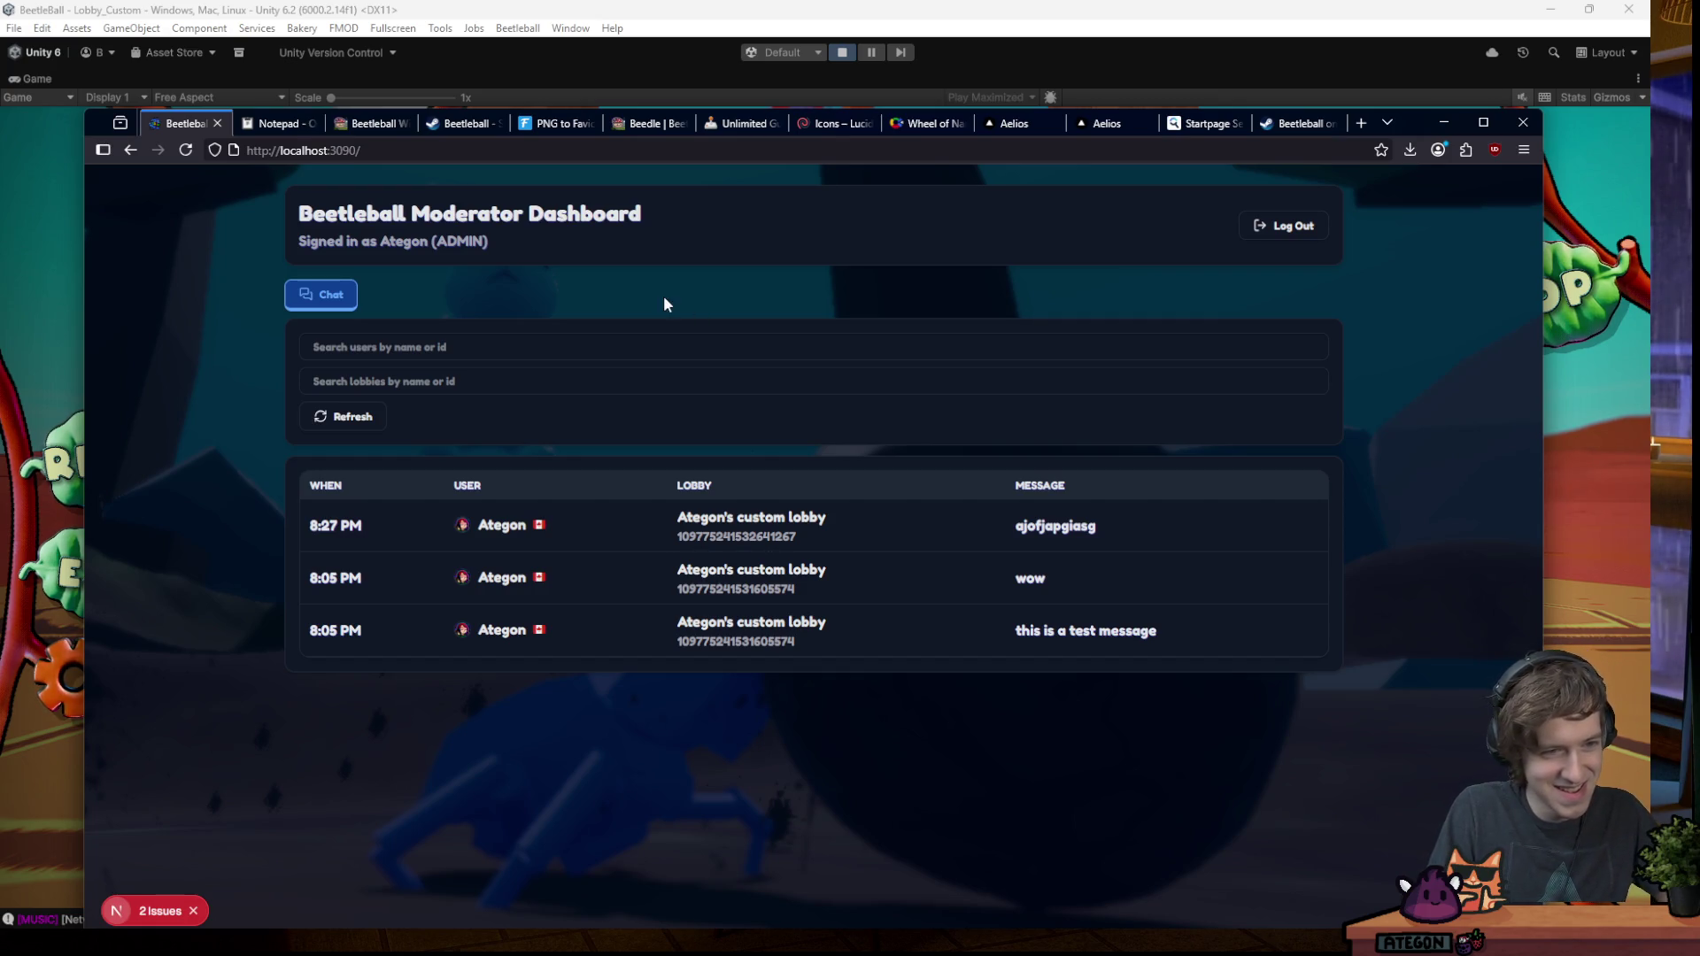
# - Check Ategon's View, Mute and Ban actions, then copy a screenshot of the three-message chat log
pyautogui.click(511, 531)
pyautogui.click(539, 492)
pyautogui.click(511, 535)
pyautogui.click(544, 485)
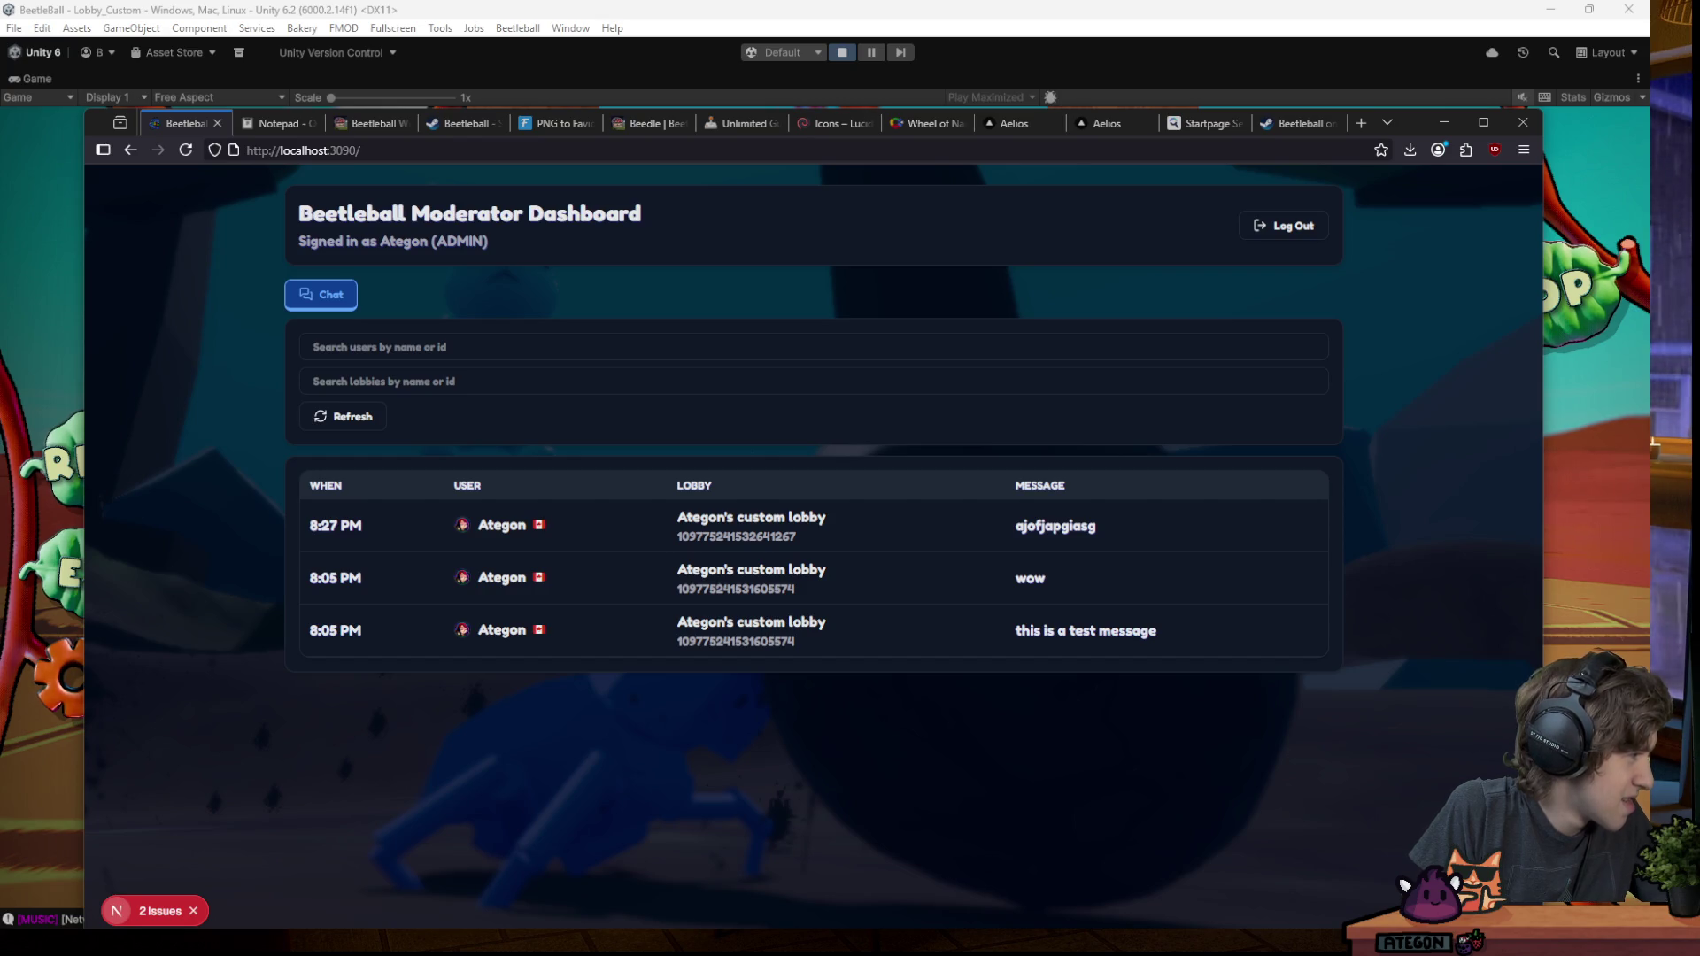
pyautogui.press('super+shift+s')
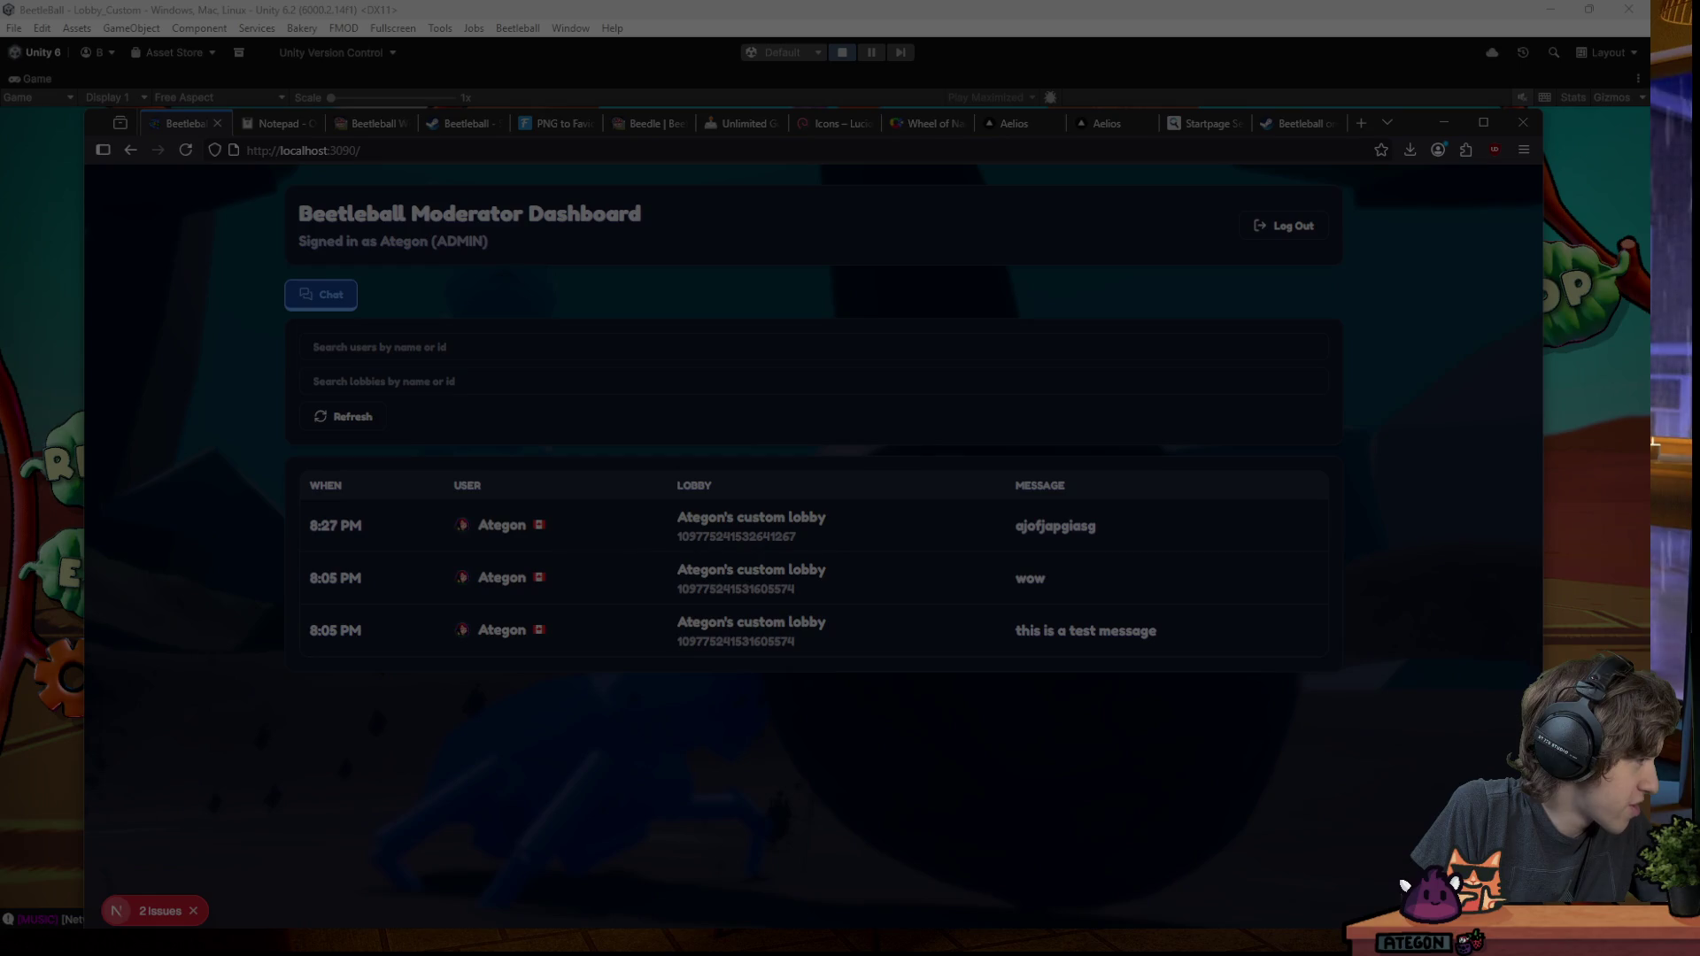
pyautogui.click(1654, 444)
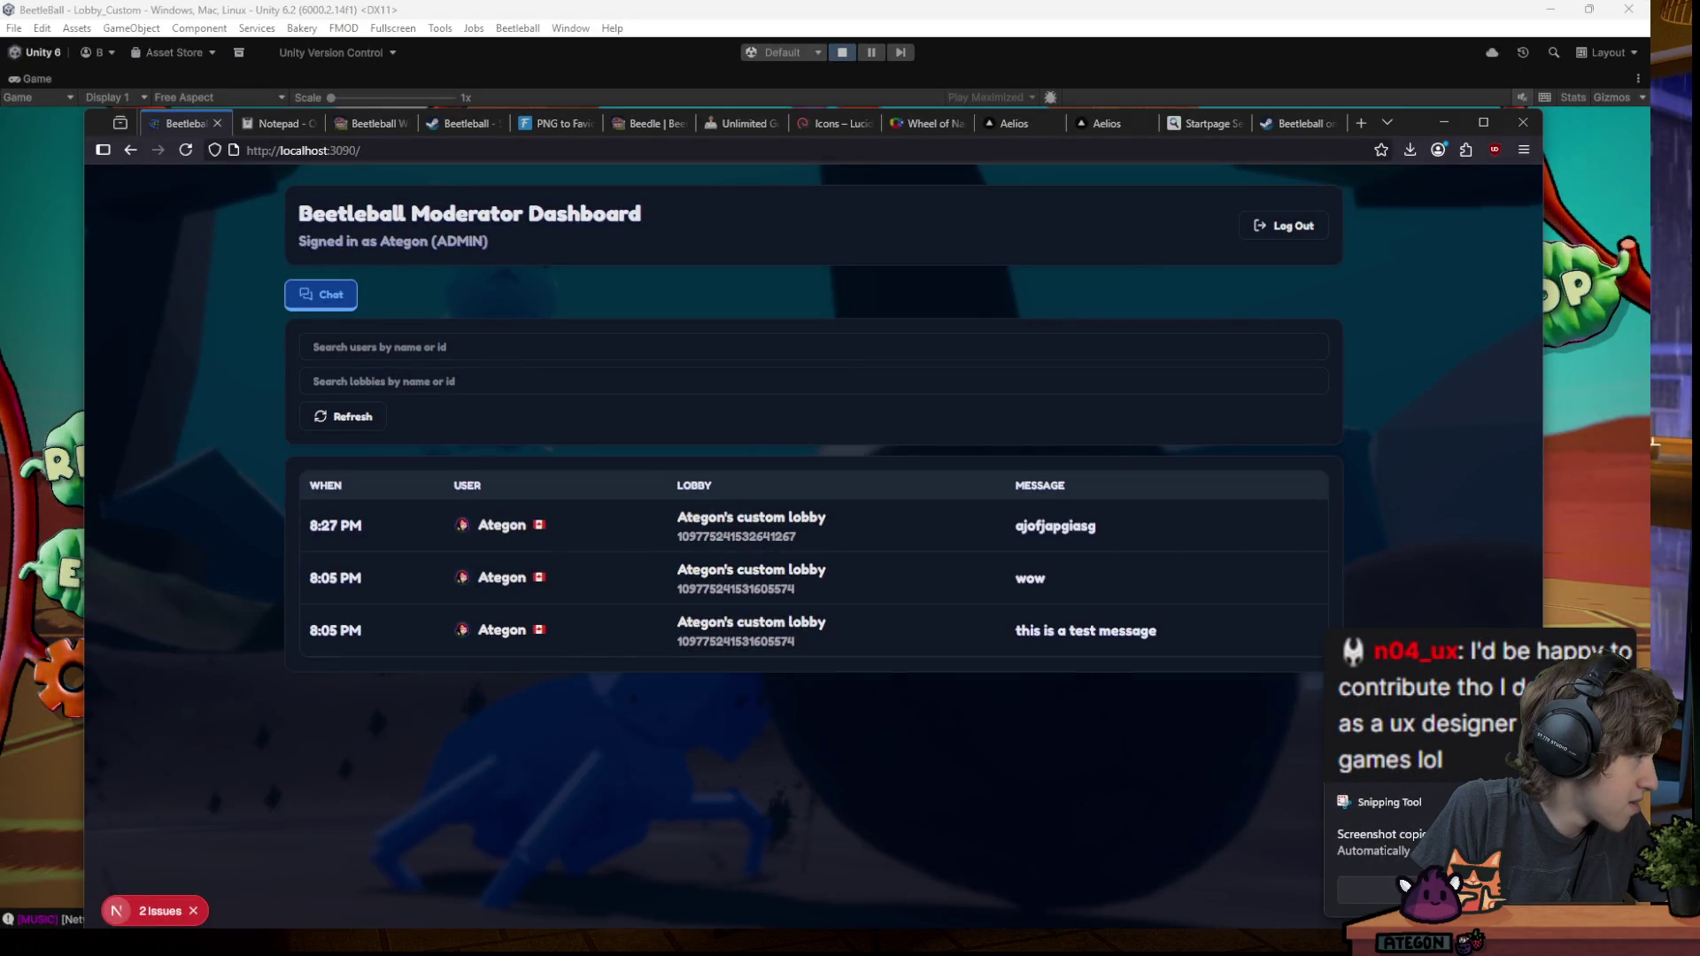